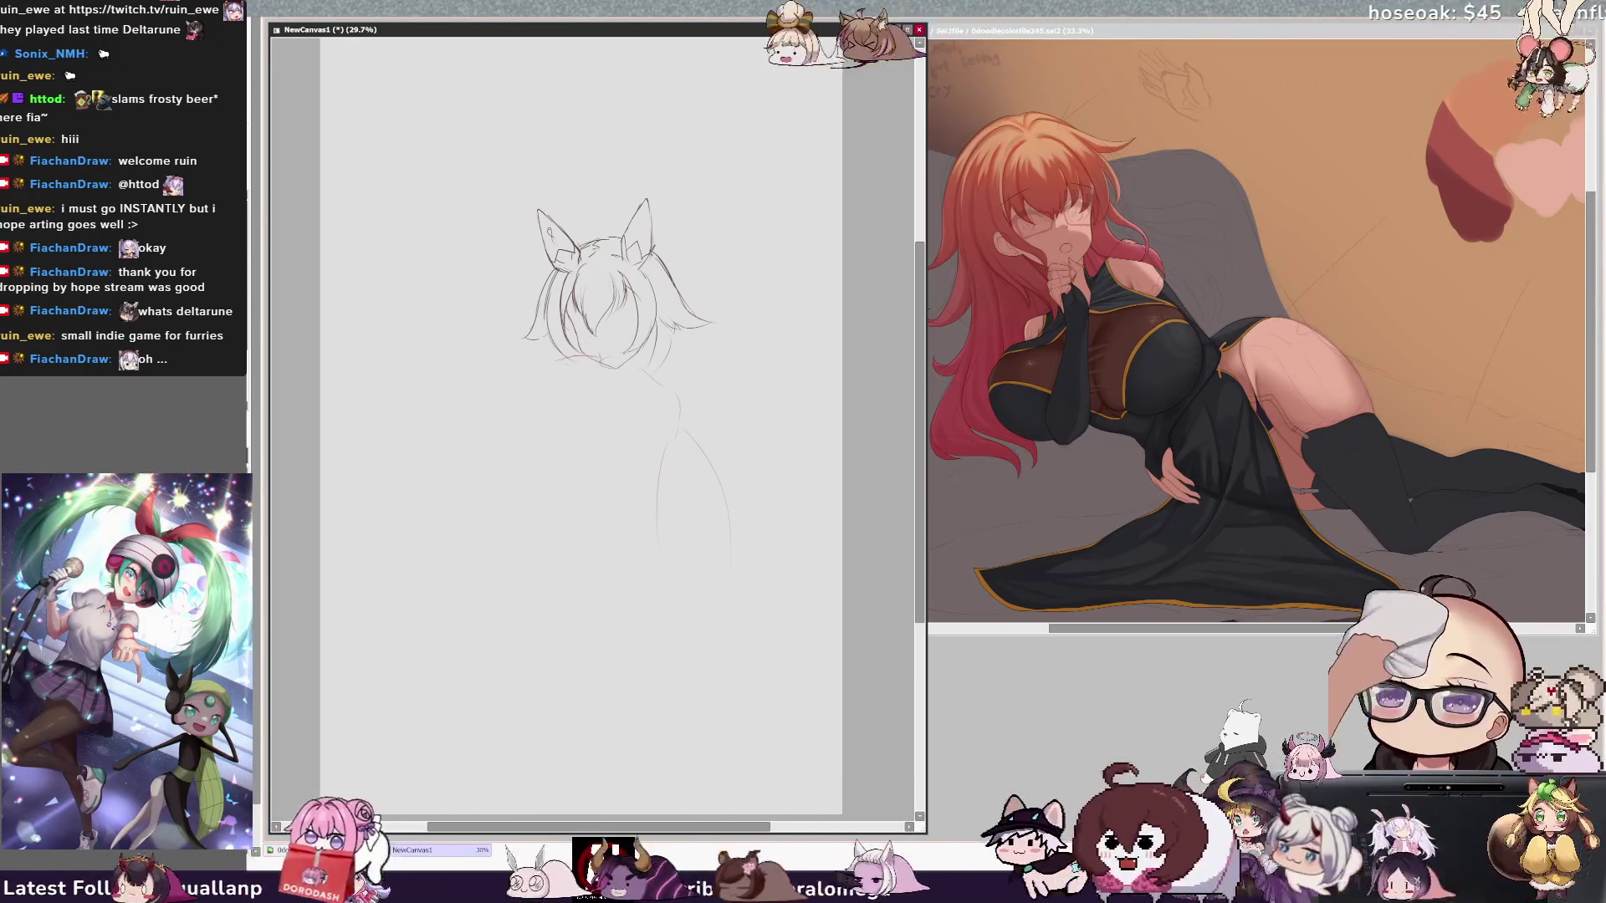
Step: Sketch a faint stroke below the head, mirror the view, and add shoulder and body lines to its right
mouse_move(636, 369)
left_mouse_down()
mouse_move(674, 394)
mouse_move(503, 422)
left_mouse_up()
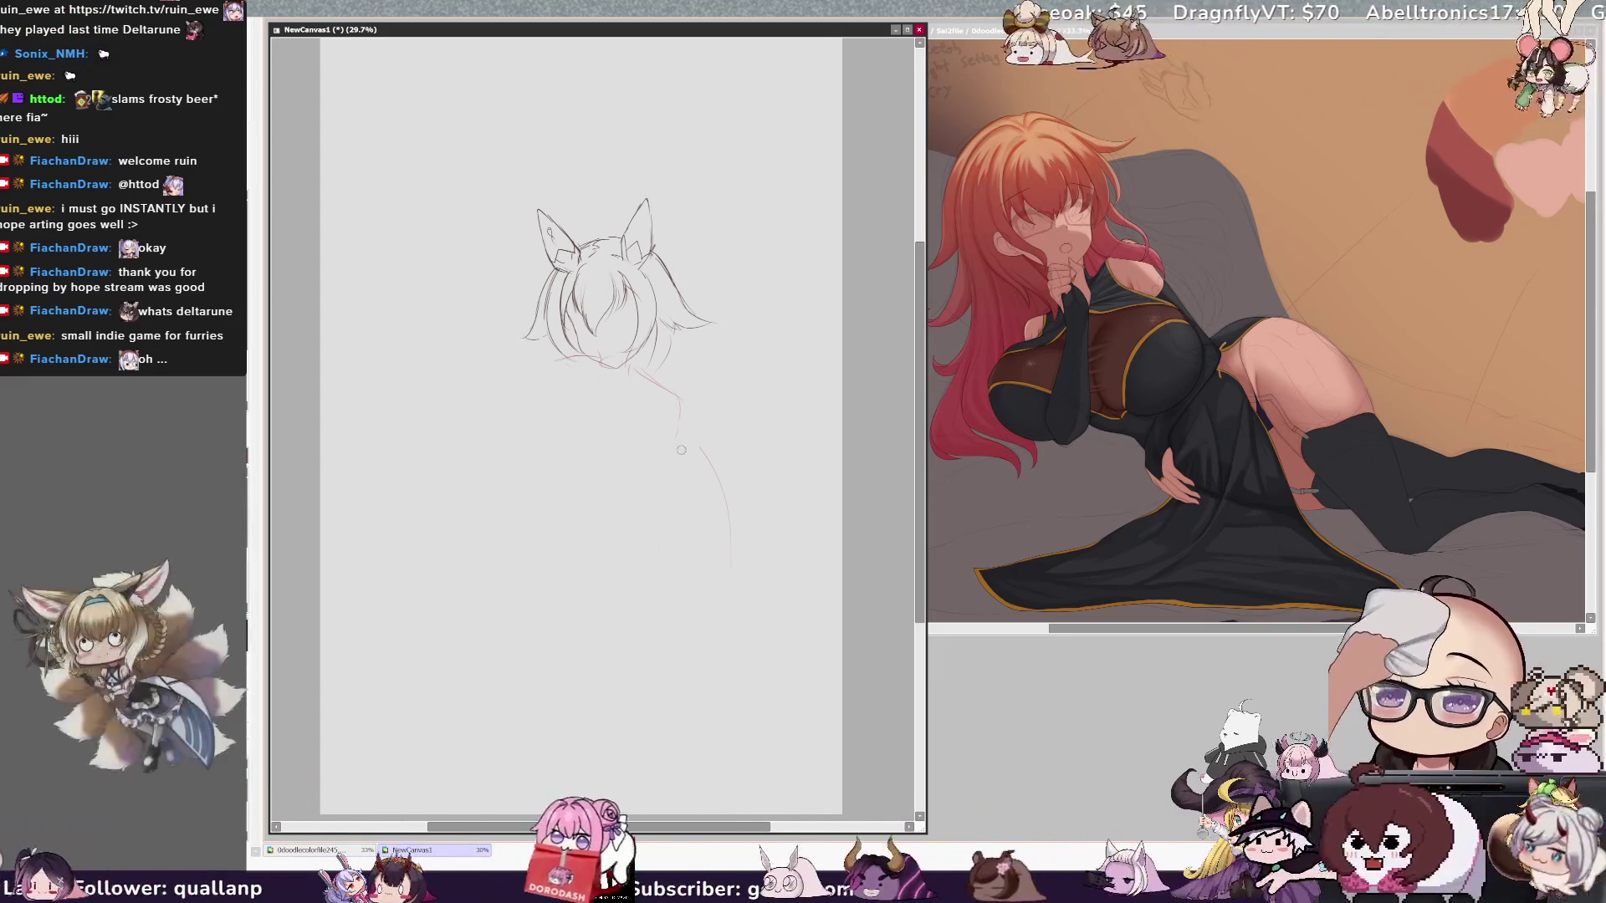
key("h")
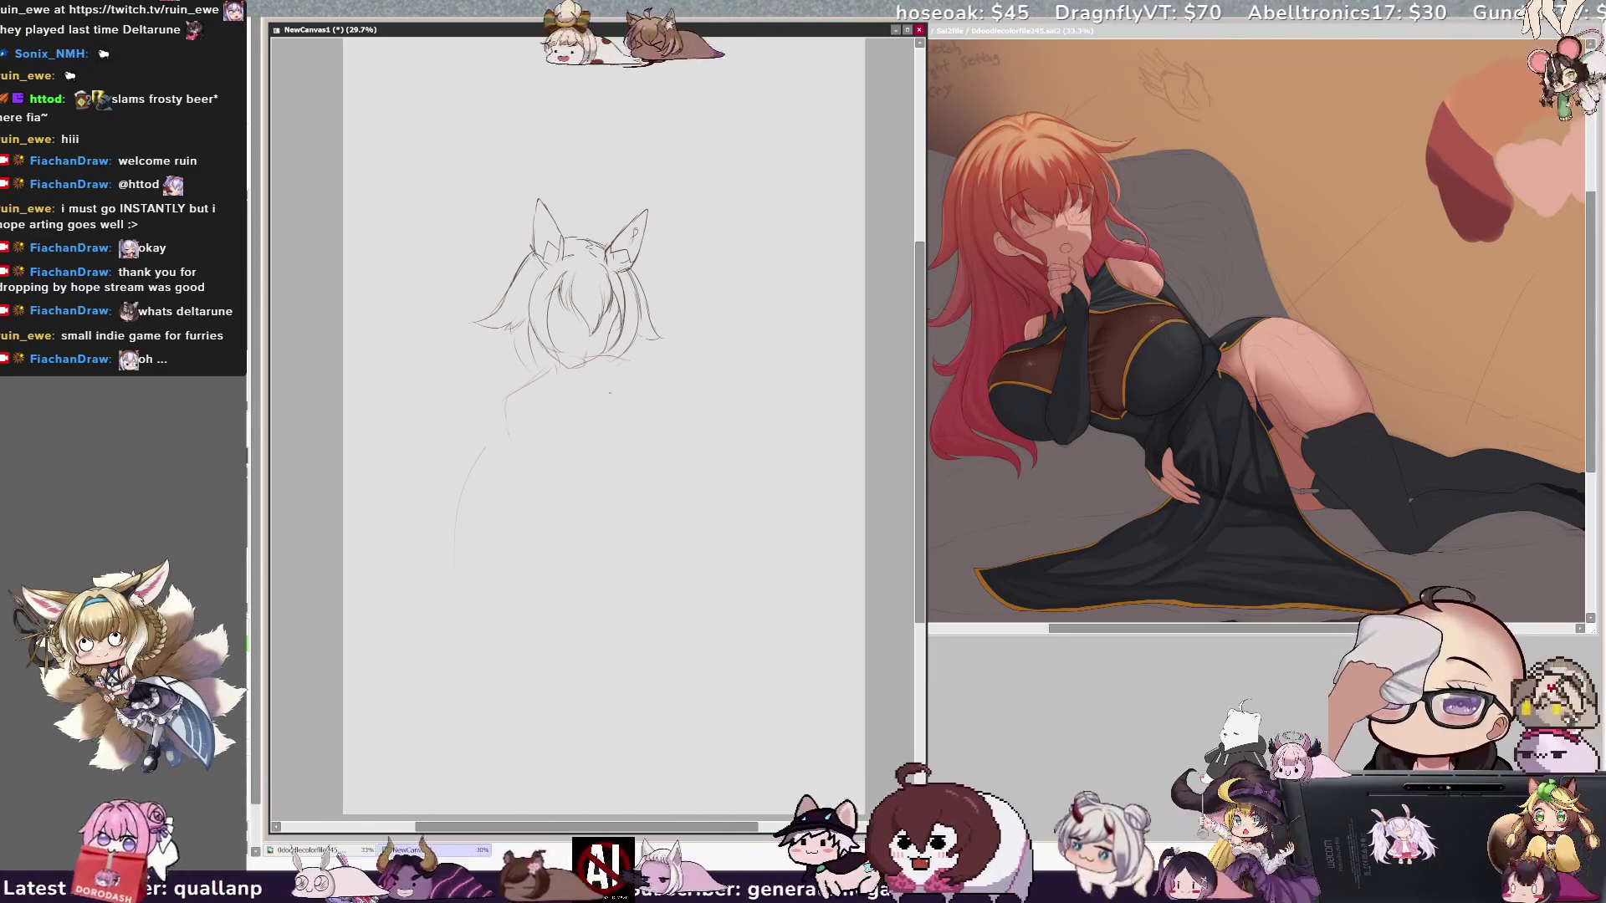
left_click_drag(661, 343, 761, 297)
left_click_drag(826, 294, 817, 376)
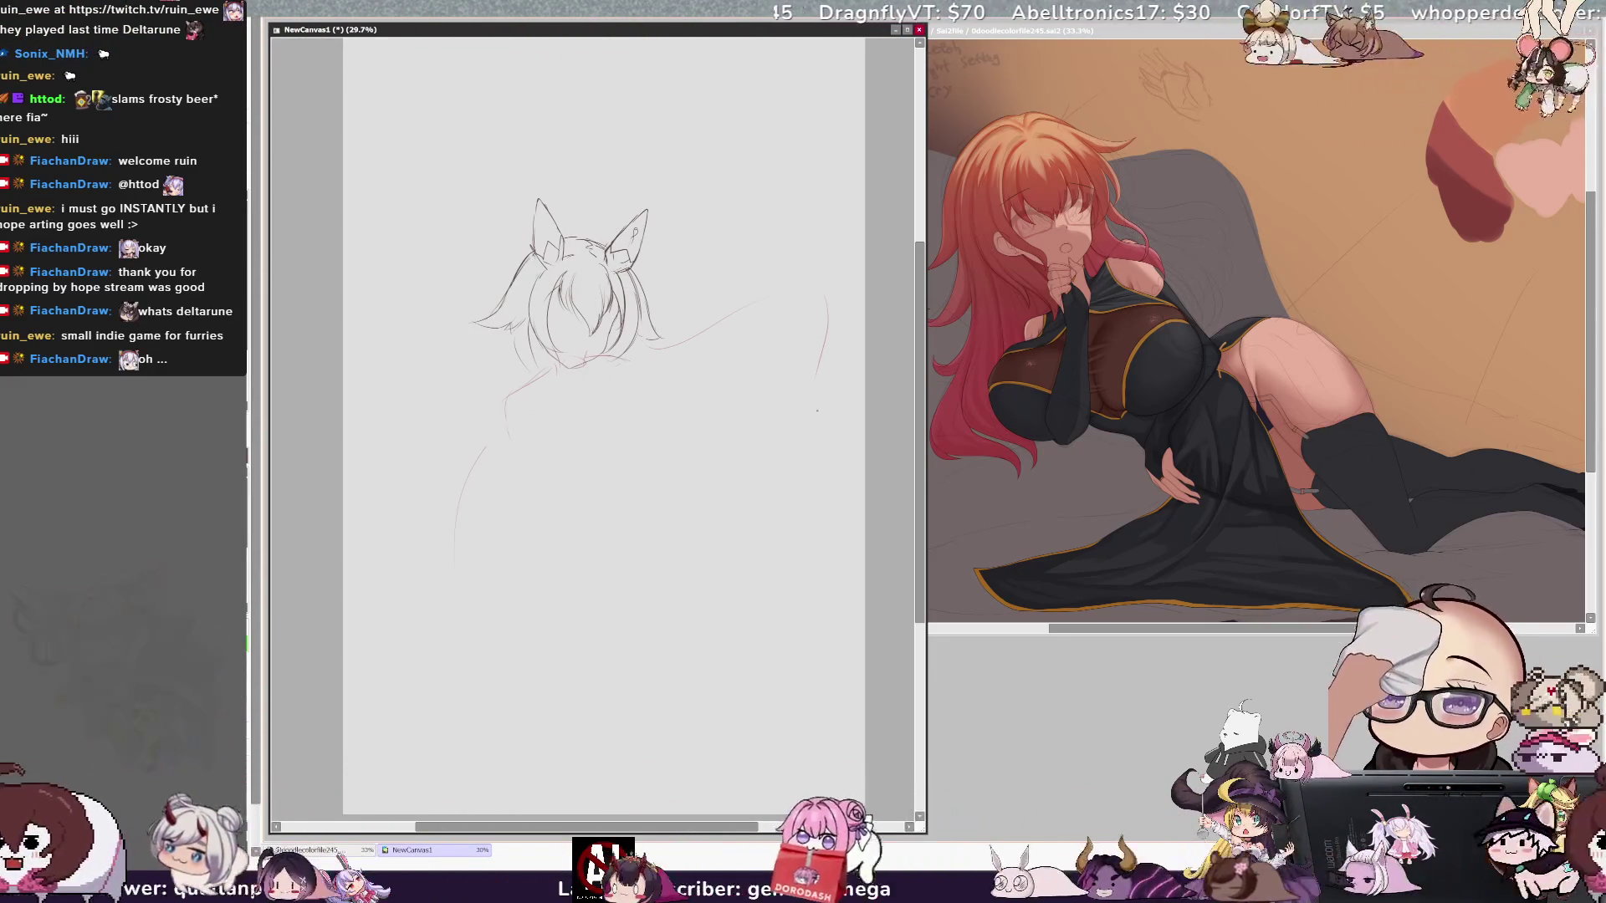
key("ctrl+z")
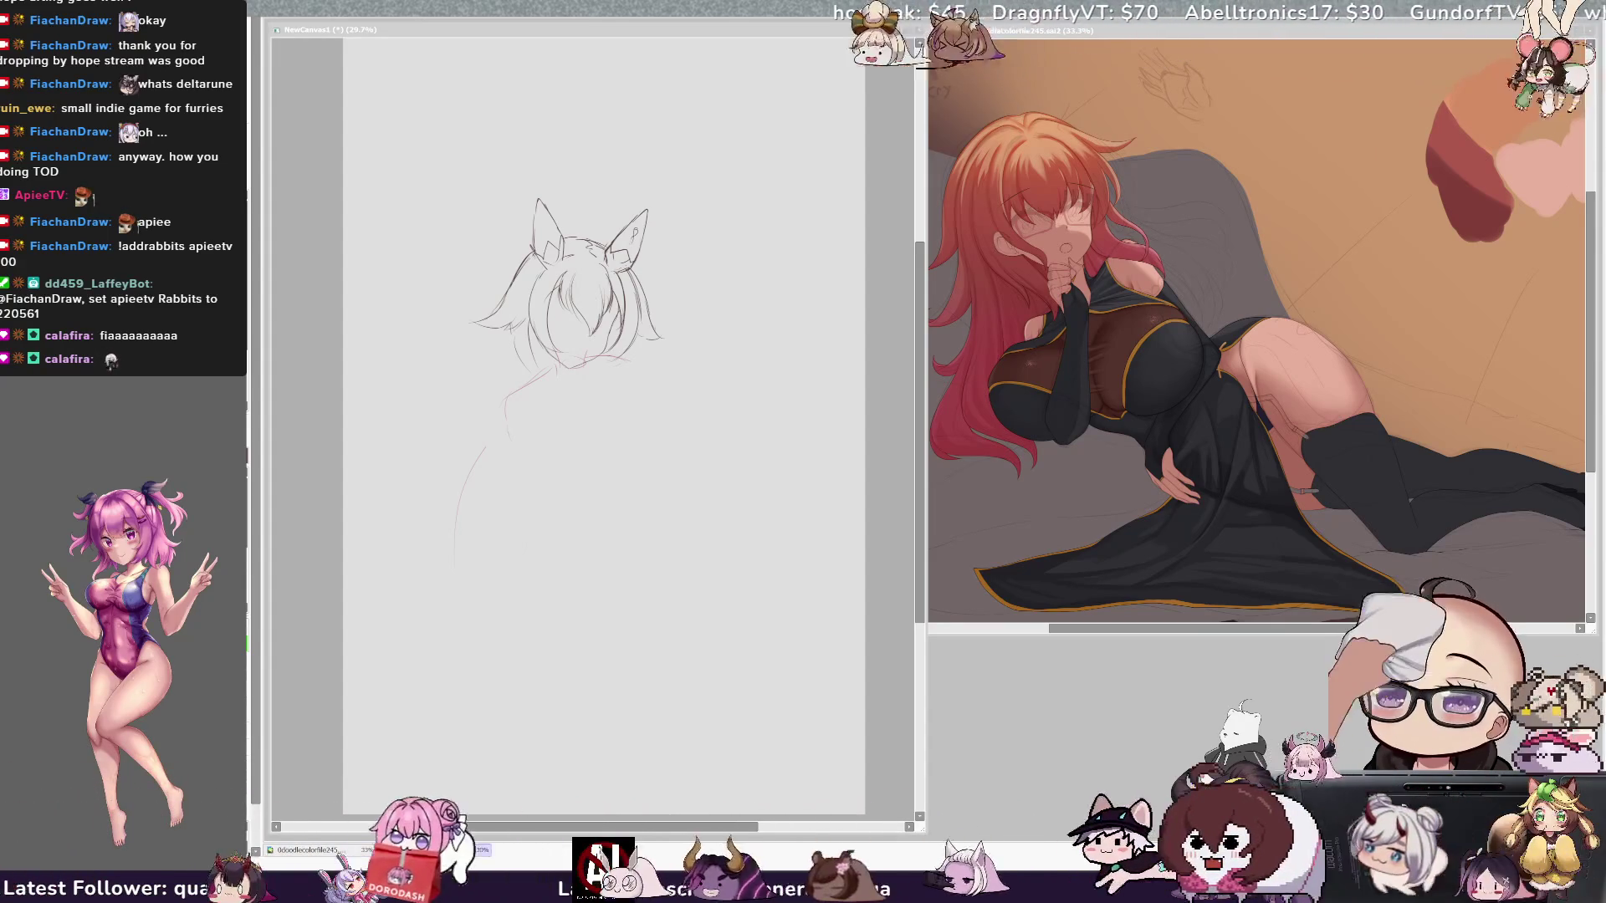
Step: Flip the view back to normal and sketch a long curve and the neck and chin lines below the head
key("h")
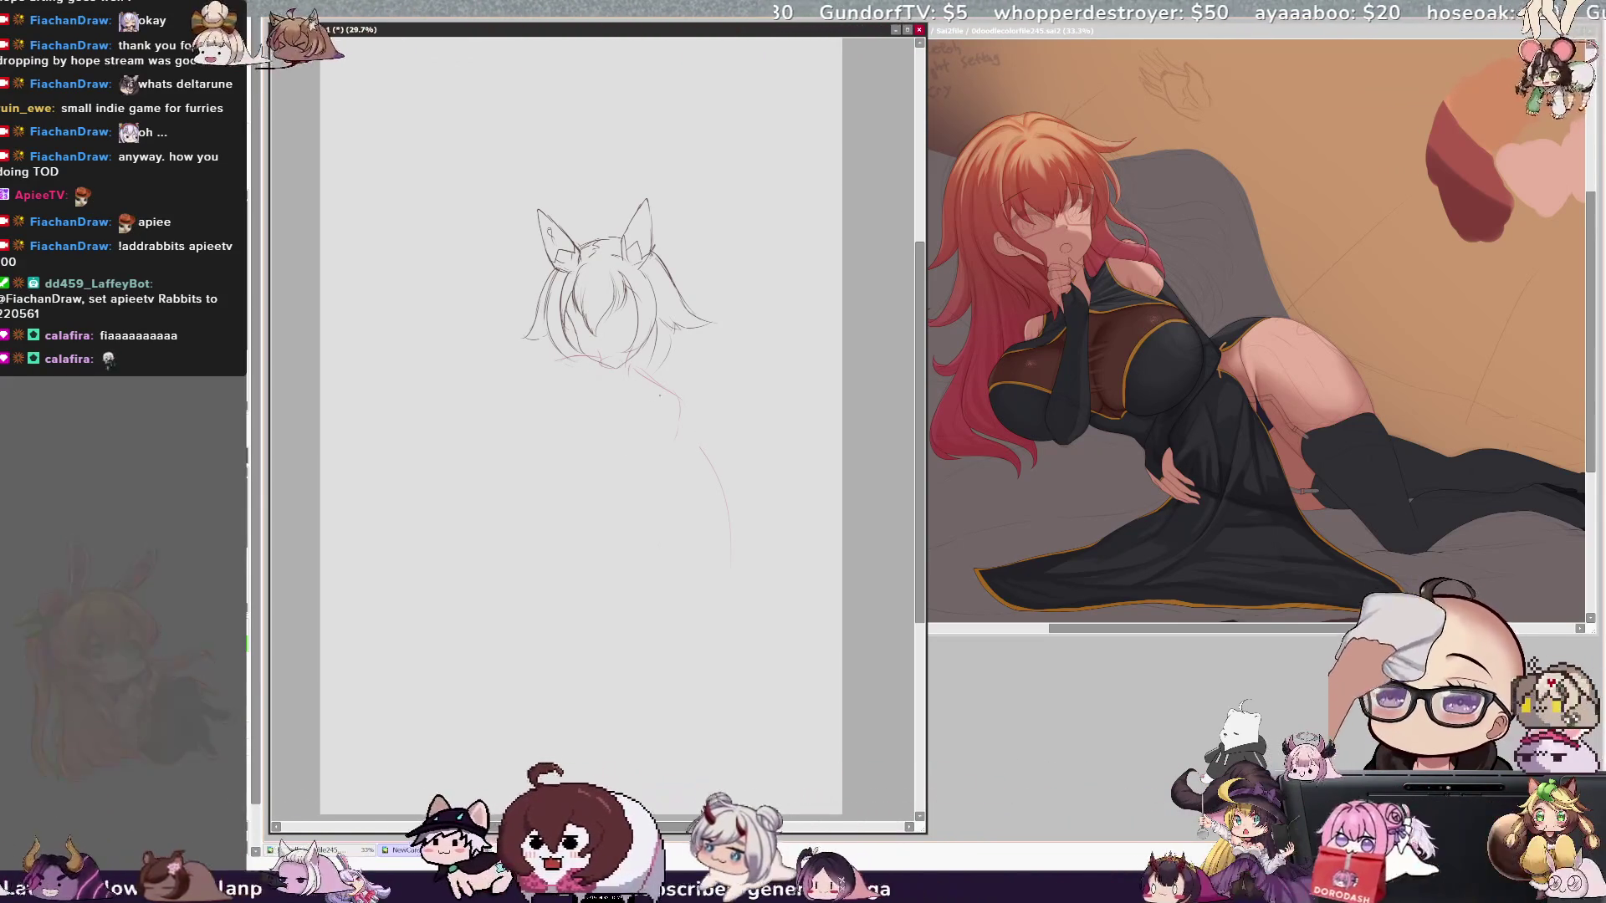
left_click_drag(632, 403, 501, 542)
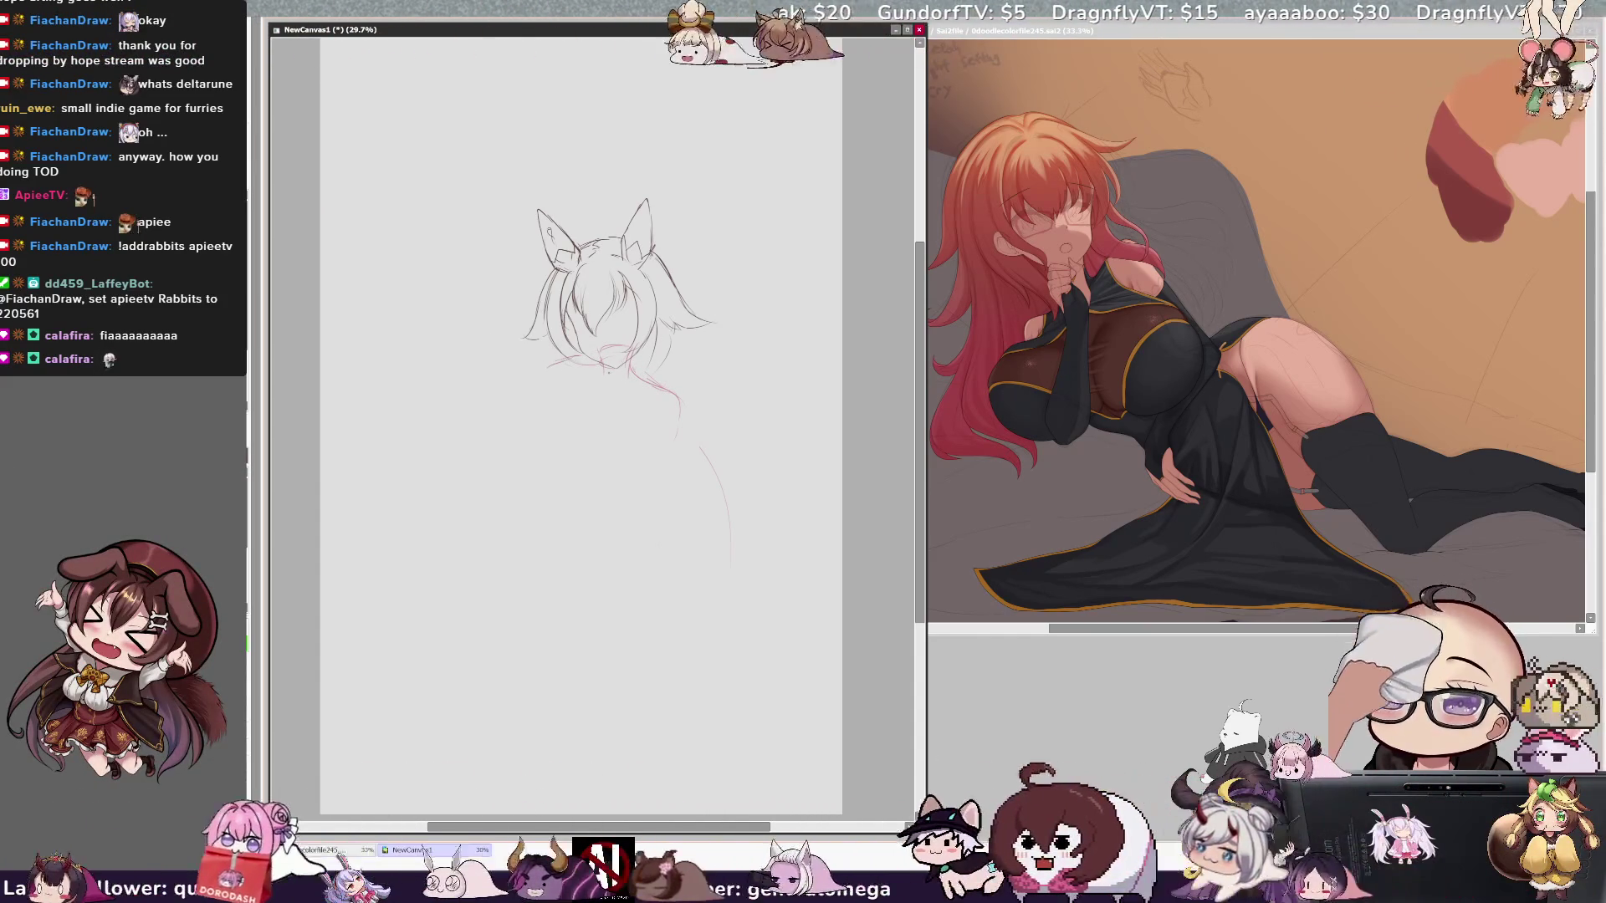
left_click_drag(601, 373, 596, 436)
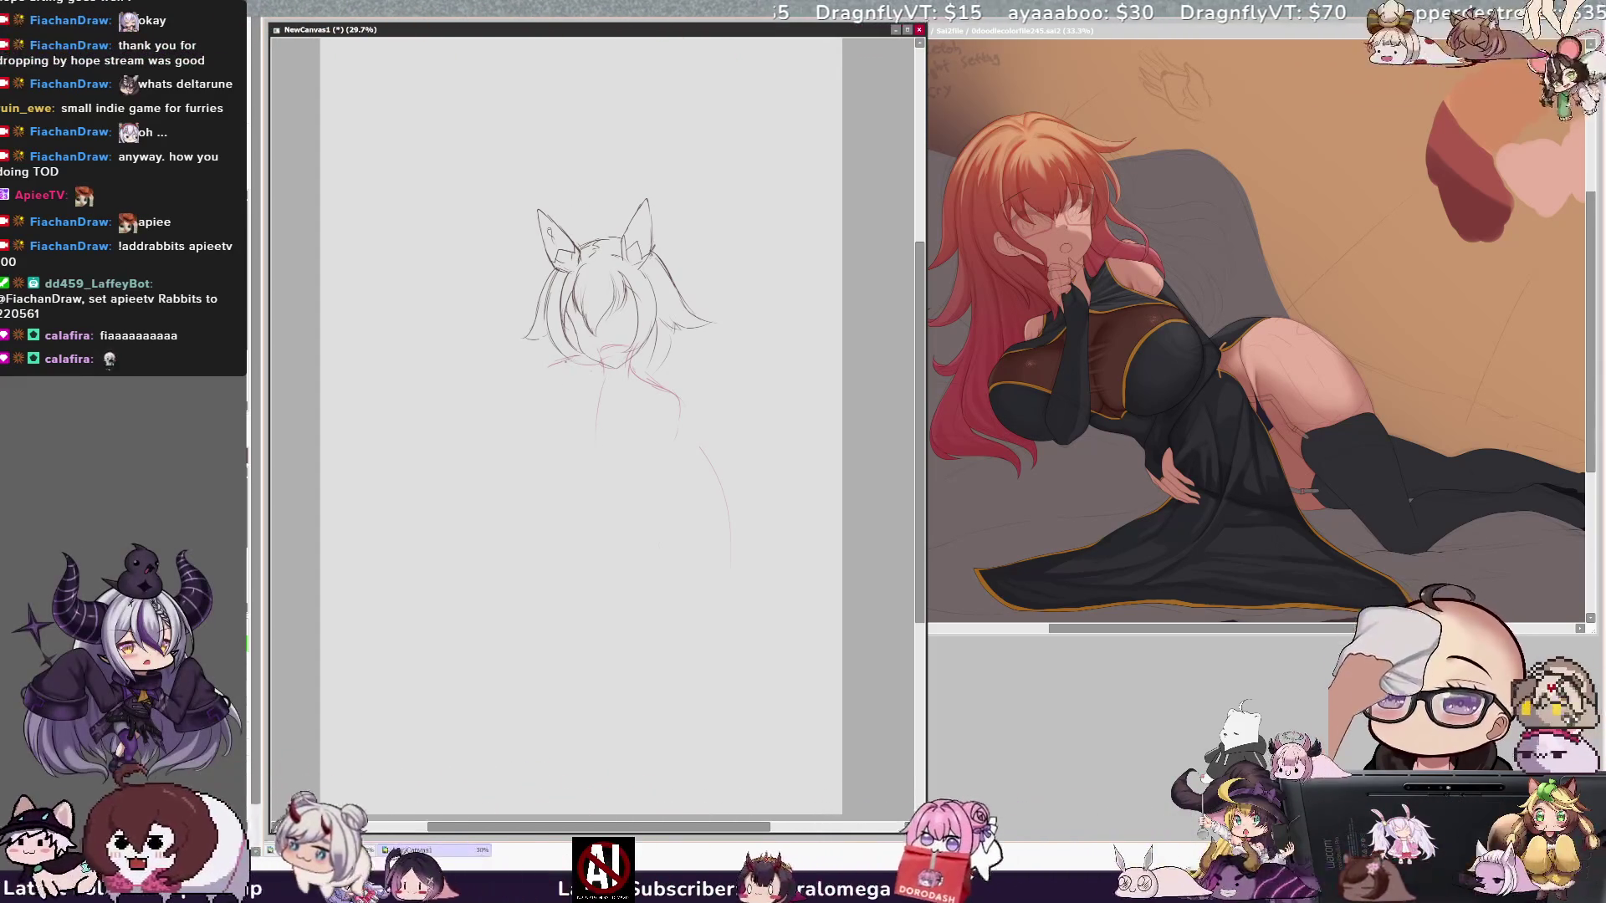
left_click_drag(563, 362, 596, 362)
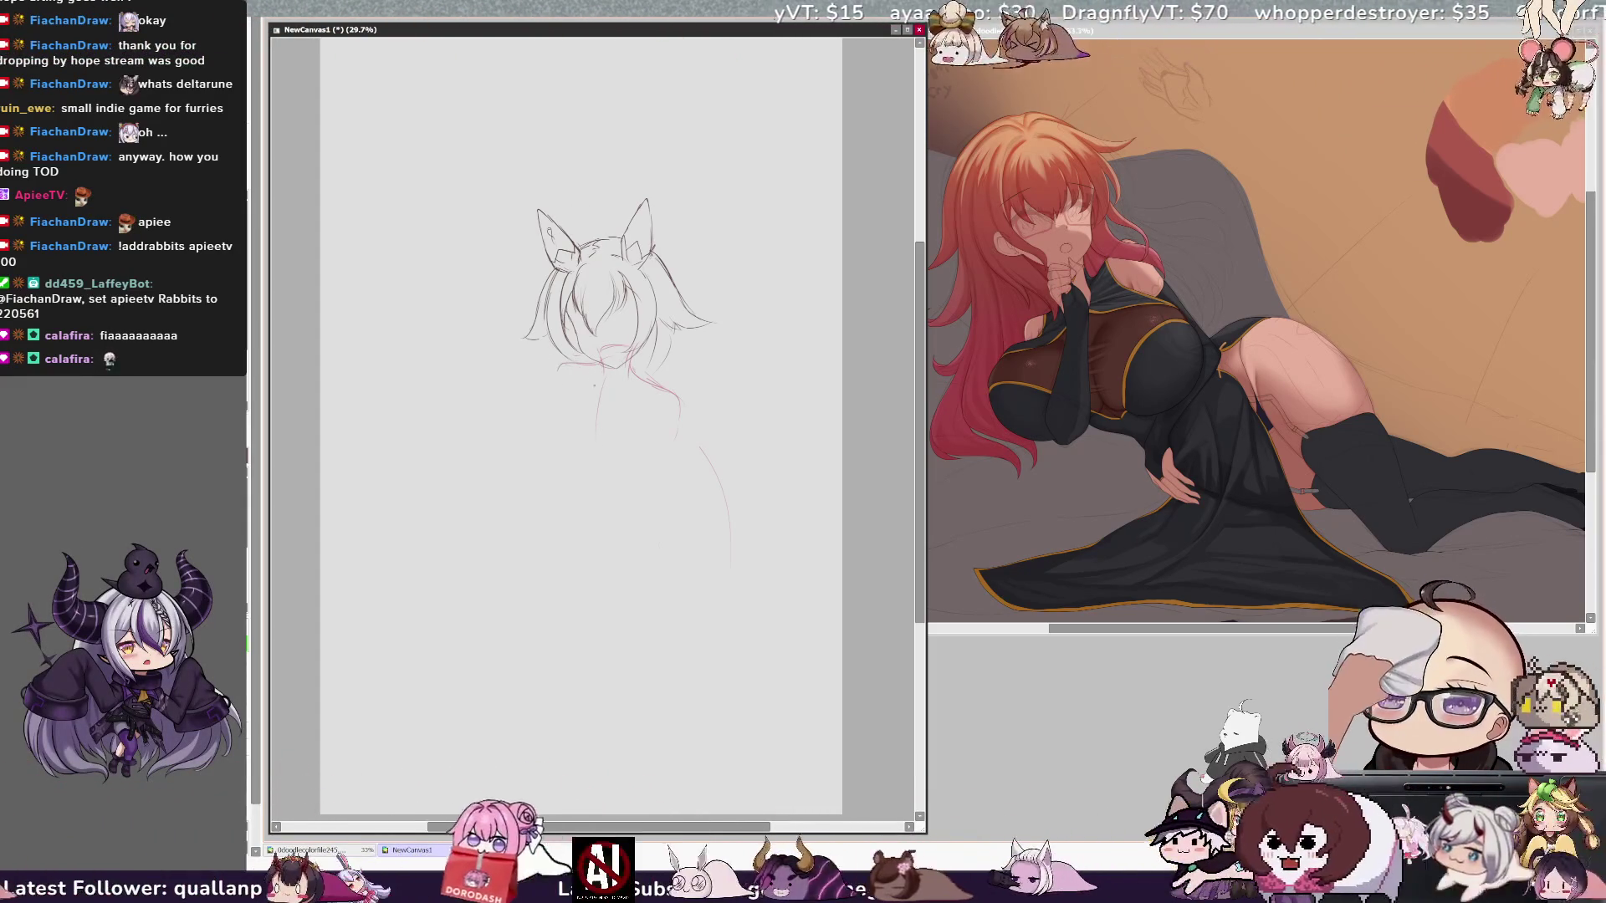
left_click_drag(569, 372, 577, 409)
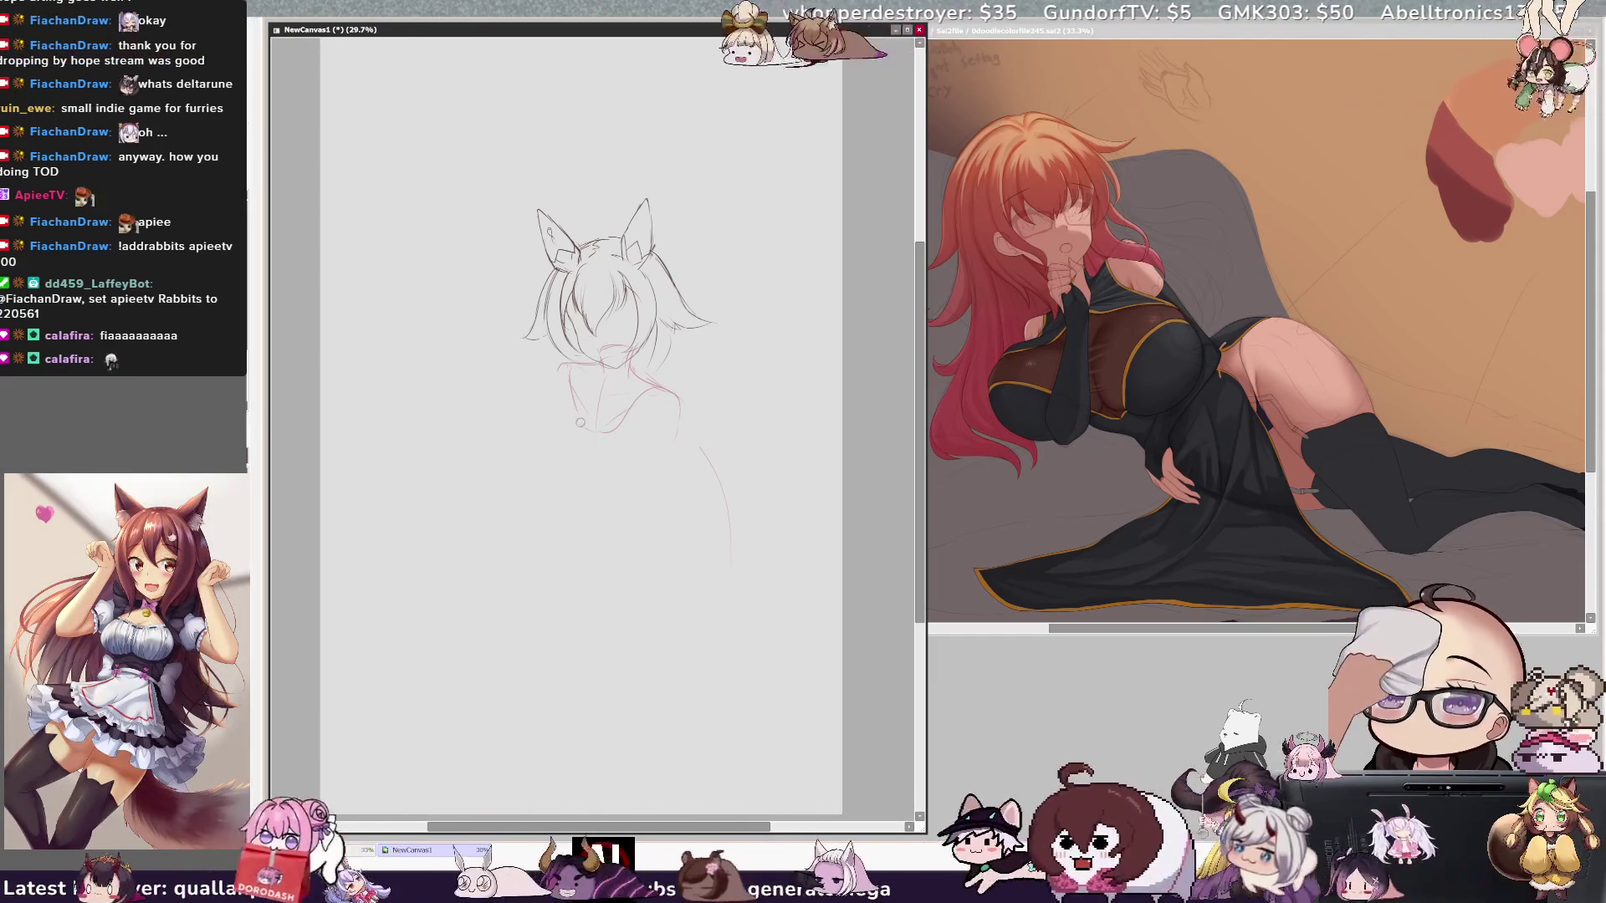
Step: Extend the shoulder line and draw the torso's left, right and lower body strokes
left_click(633, 424)
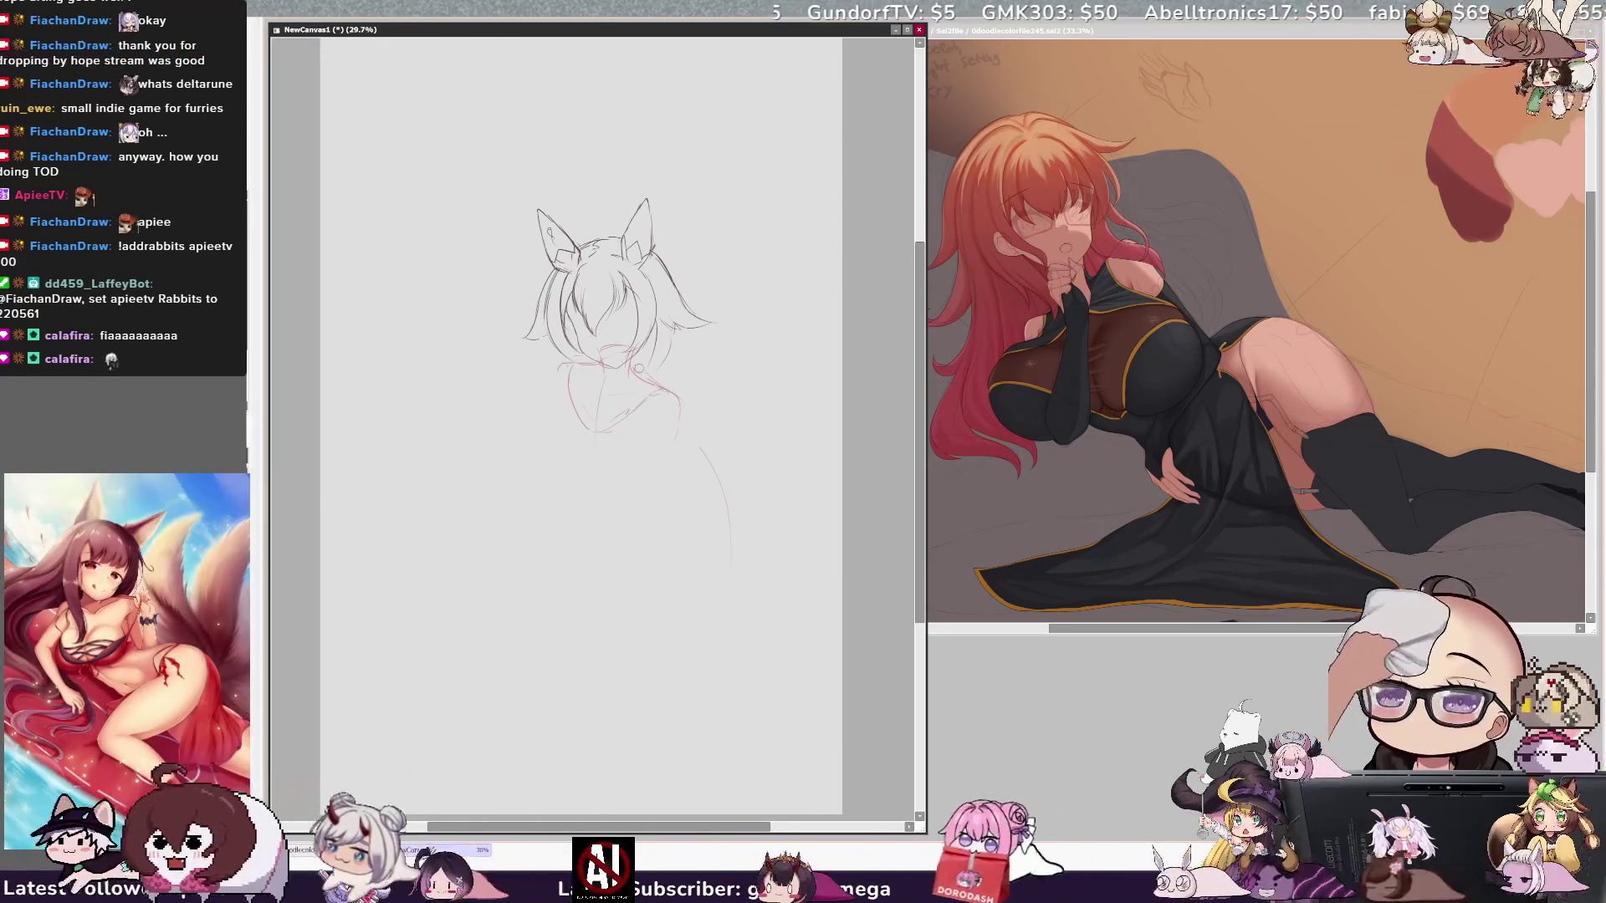
mouse_move(681, 400)
left_mouse_down()
mouse_move(708, 405)
mouse_move(655, 390)
left_mouse_up()
left_click_drag(563, 410, 552, 456)
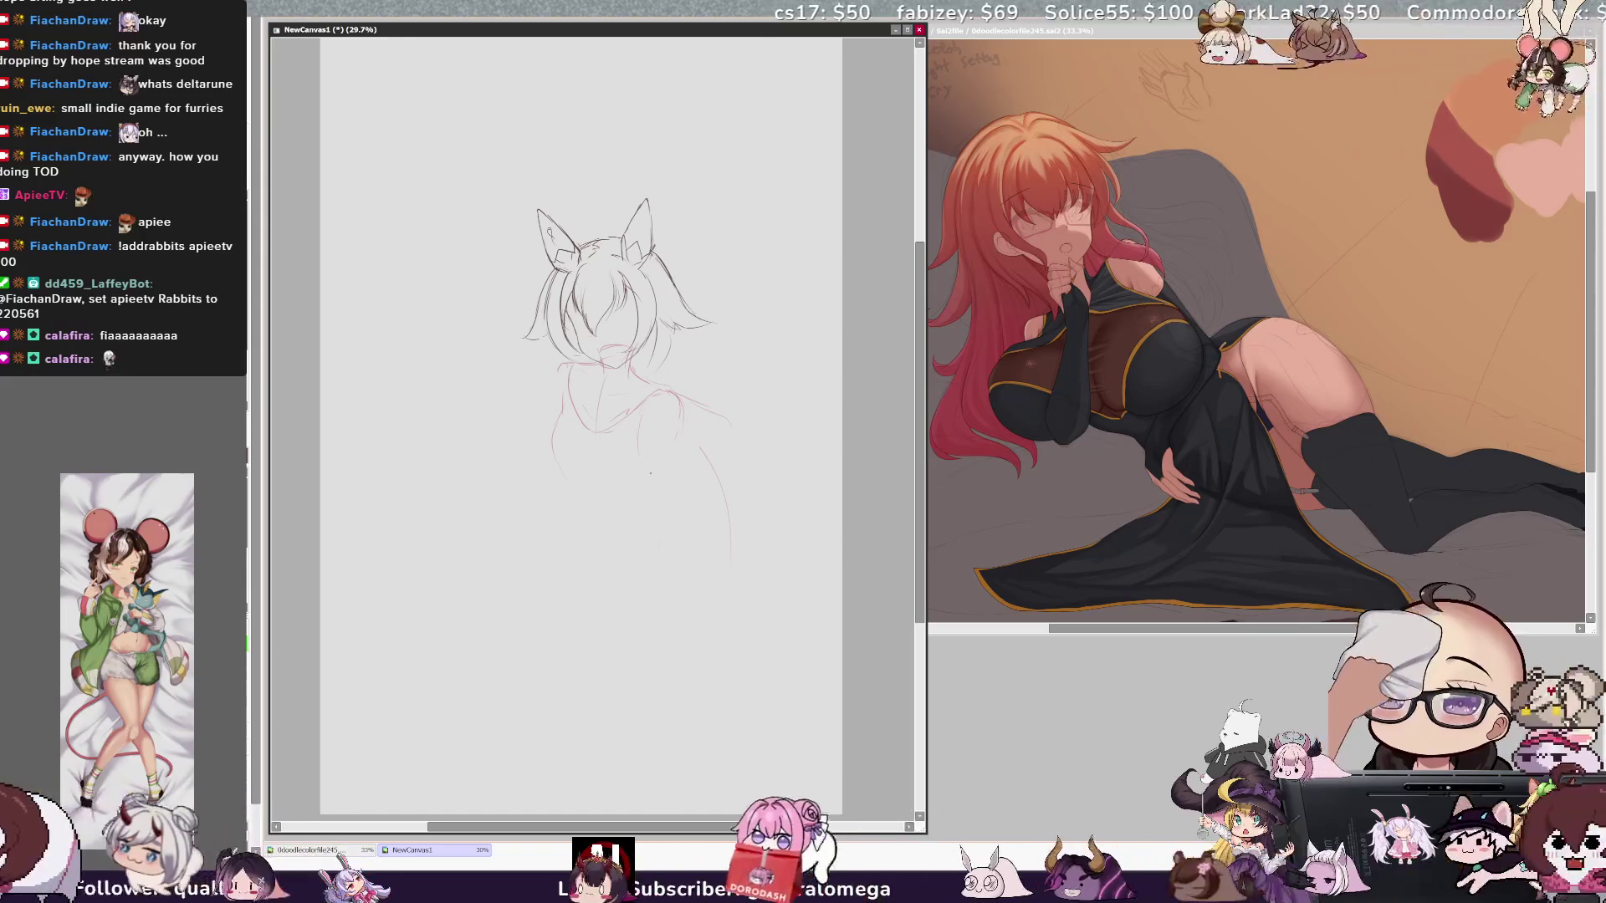
left_click_drag(666, 495, 661, 542)
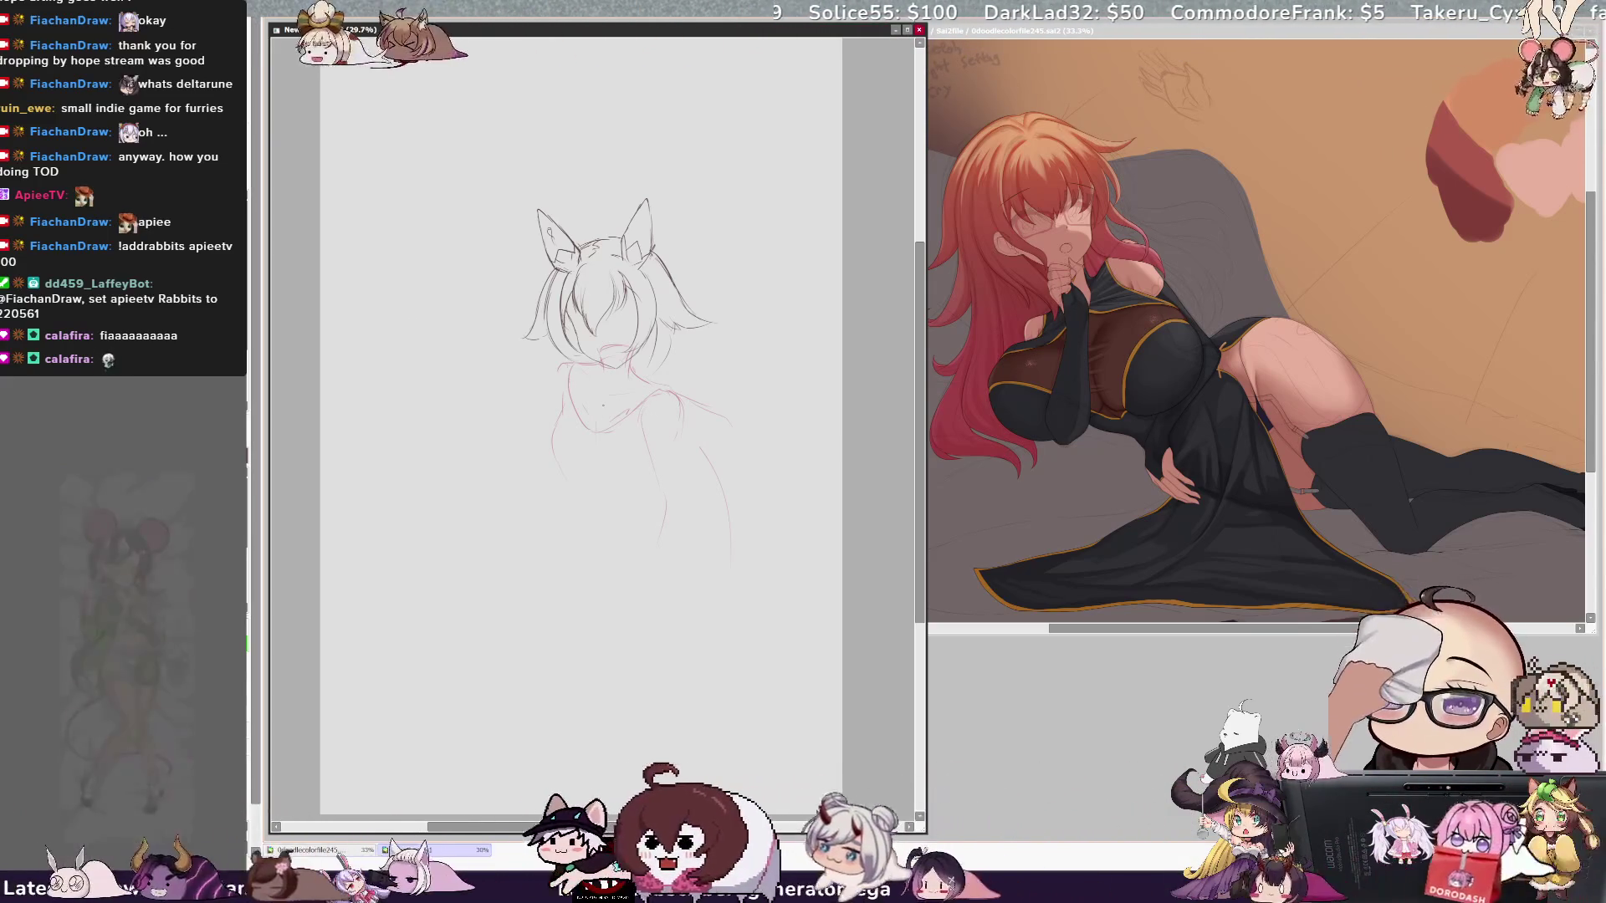
left_click_drag(635, 422, 662, 479)
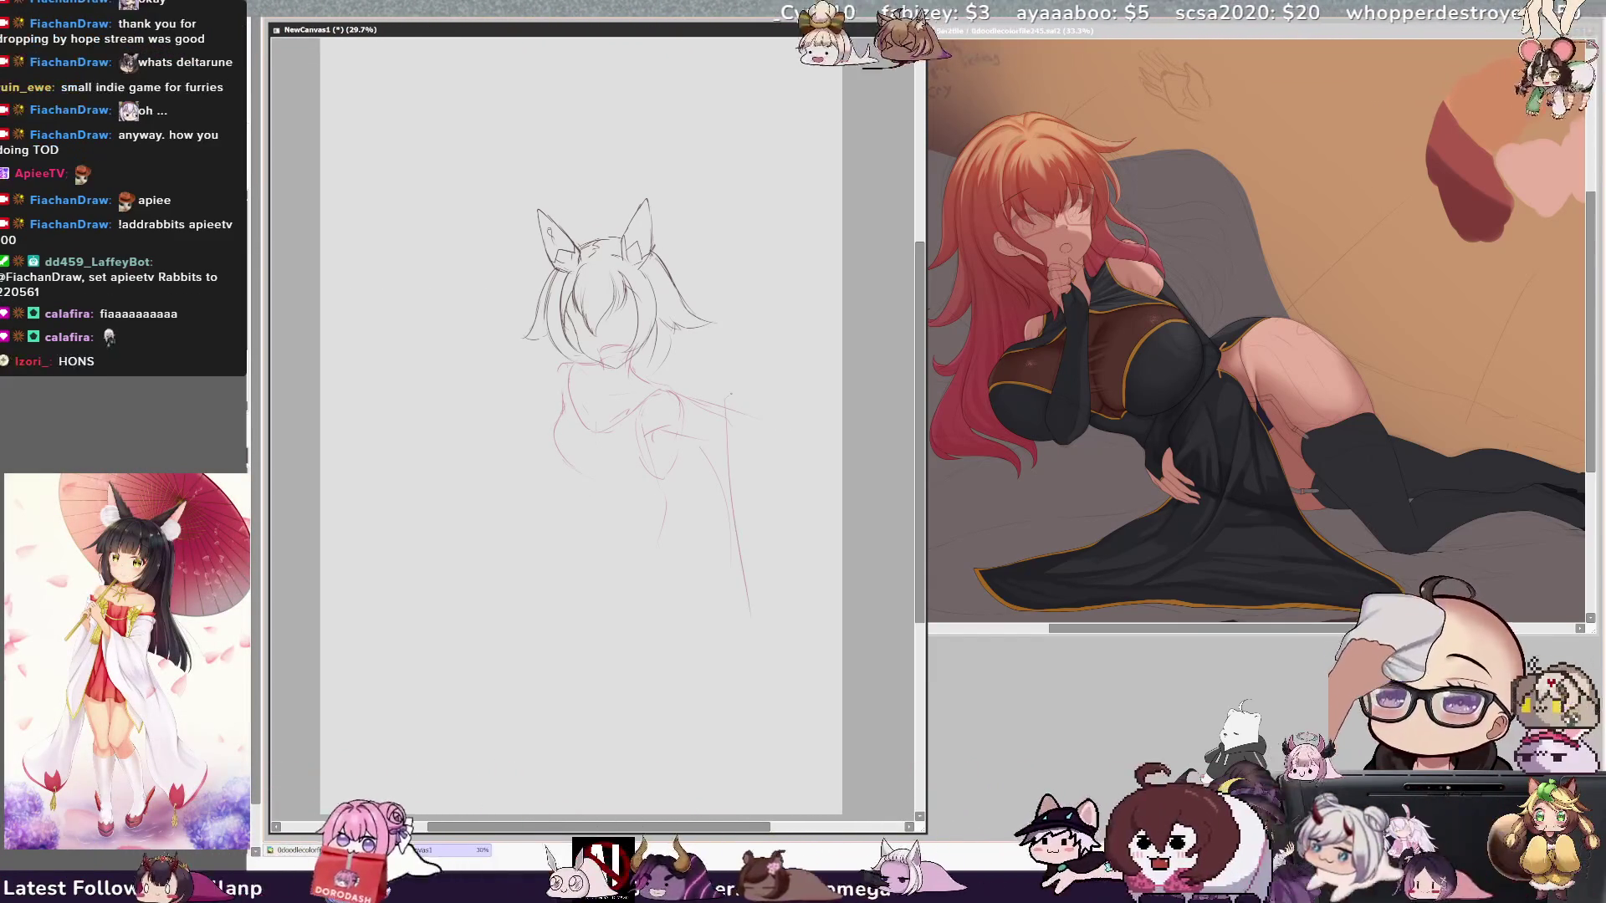
left_click_drag(728, 394, 750, 615)
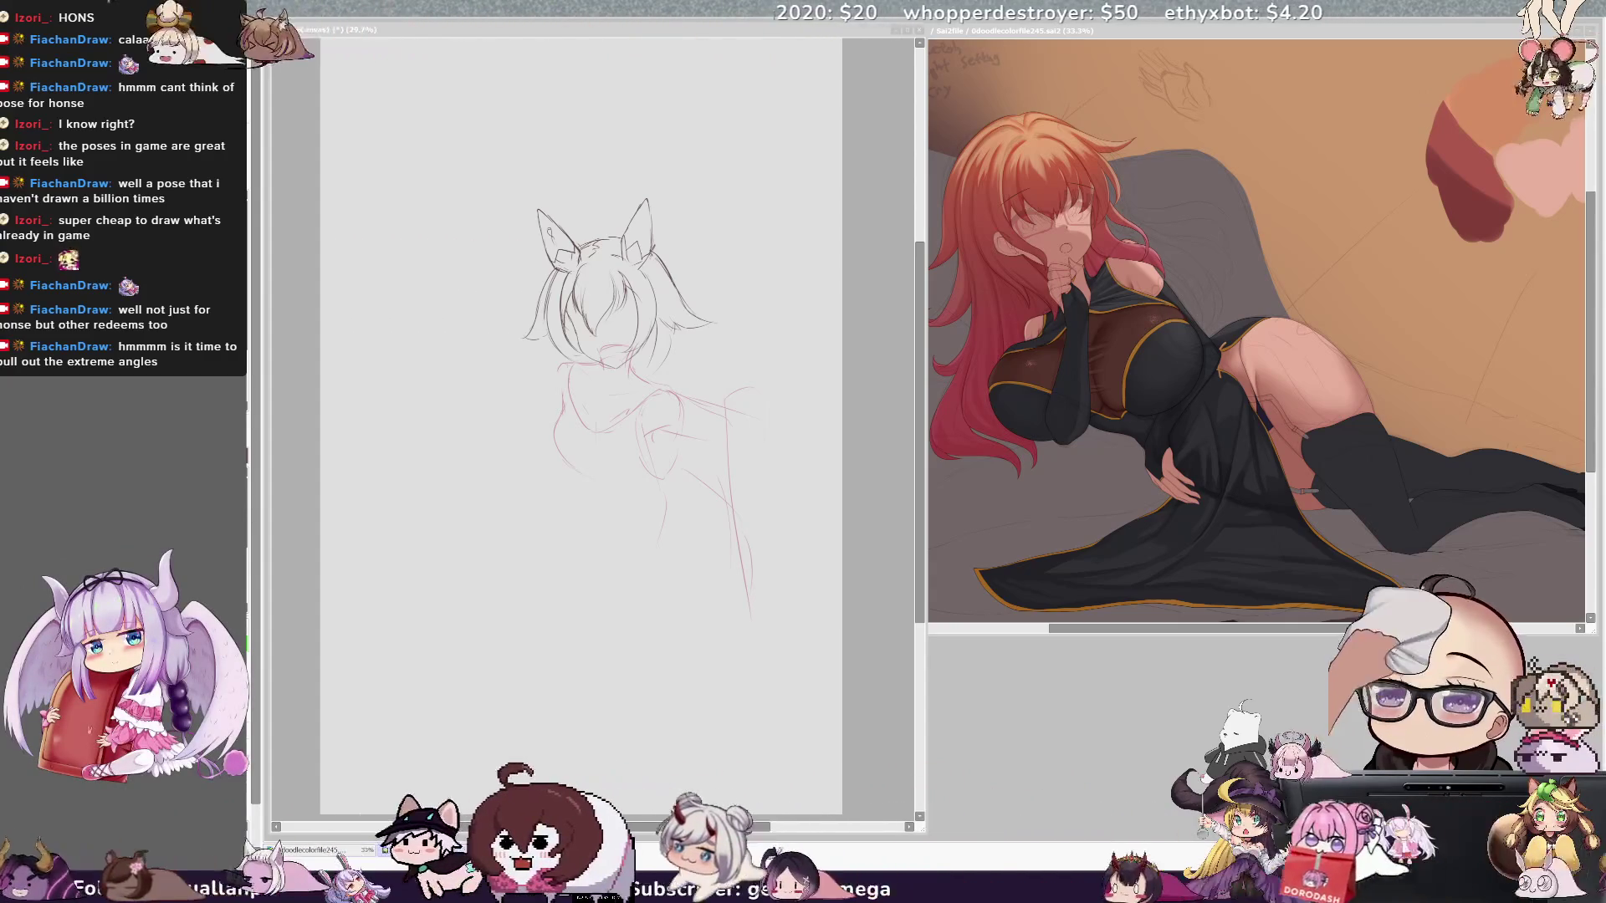
key("Delete")
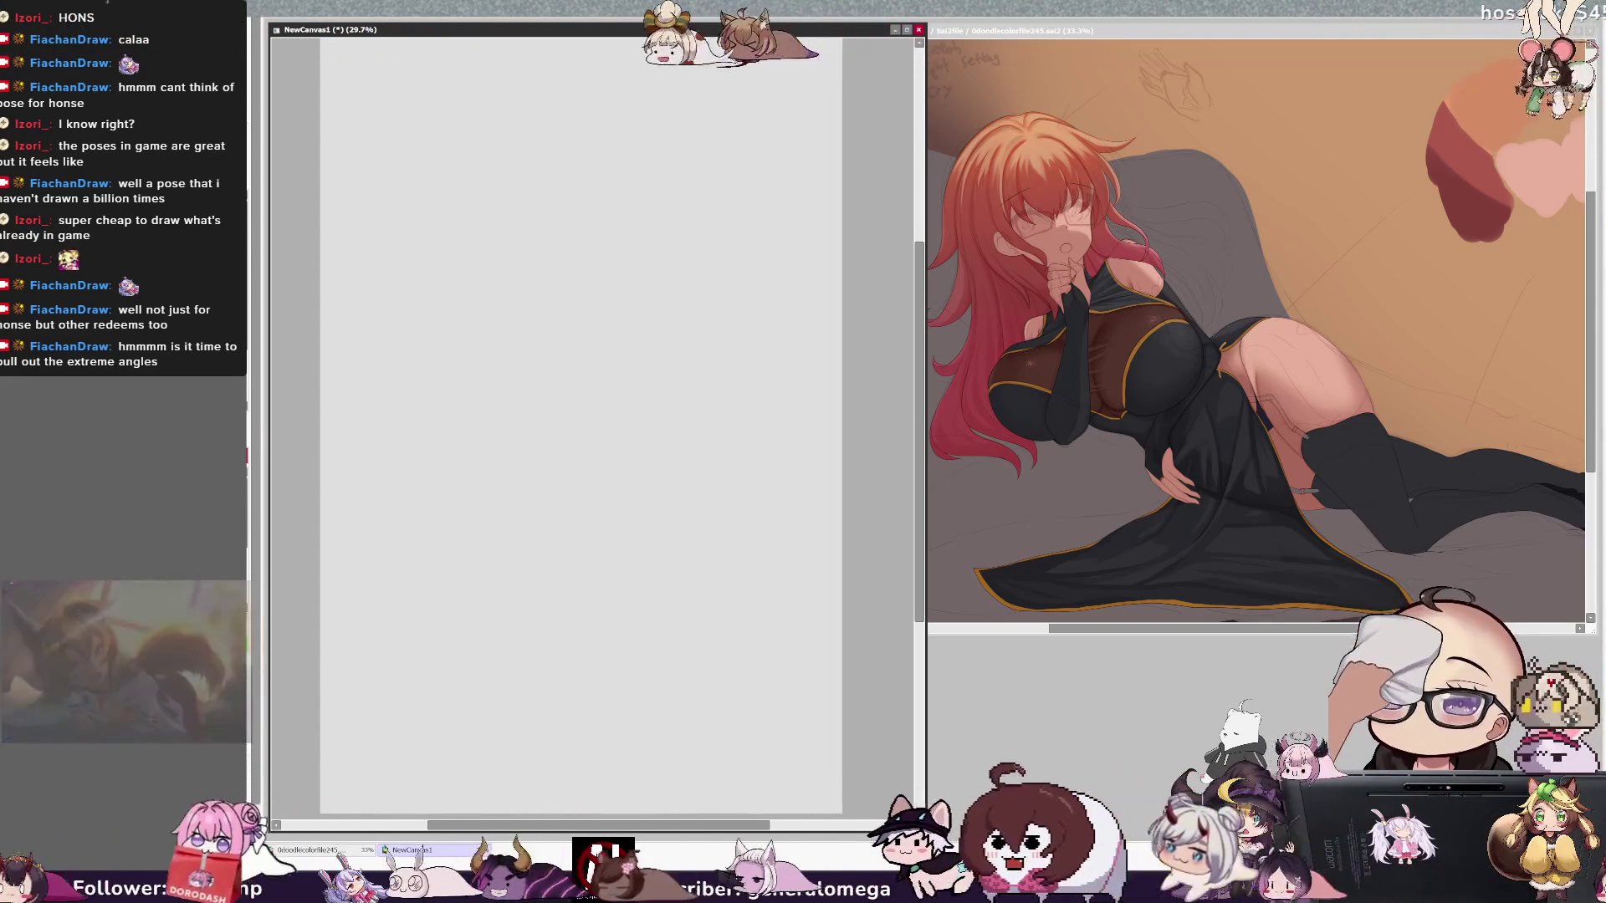
Step: Switch to the reference painting's canvas and scroll its view to the right
key("ctrl+Tab")
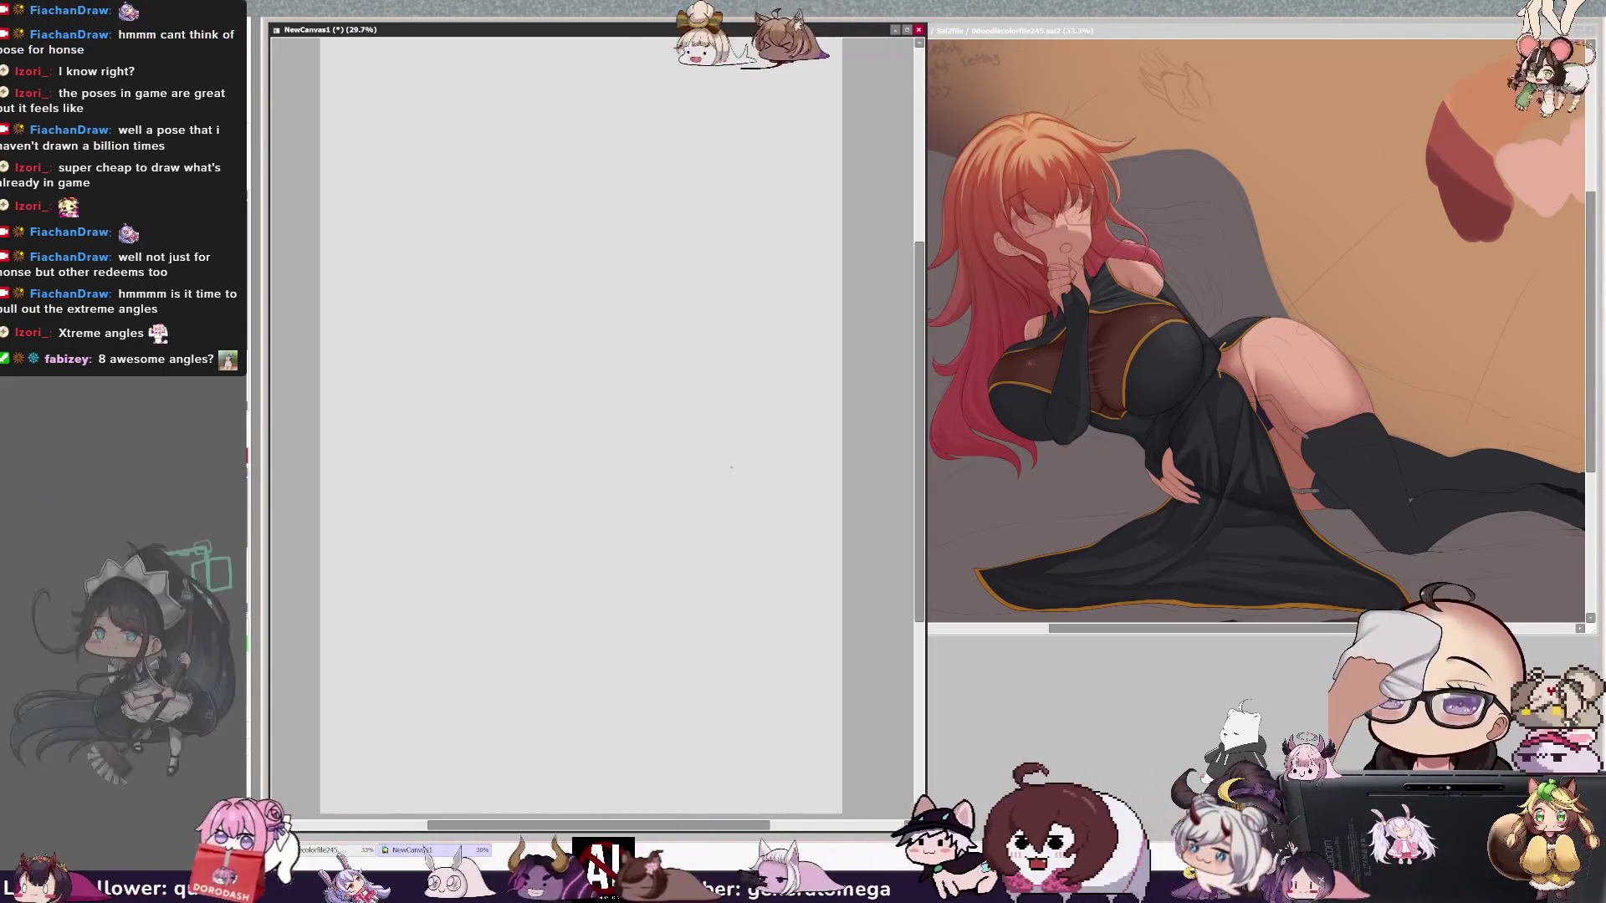
scroll(764, 806, "right", 1)
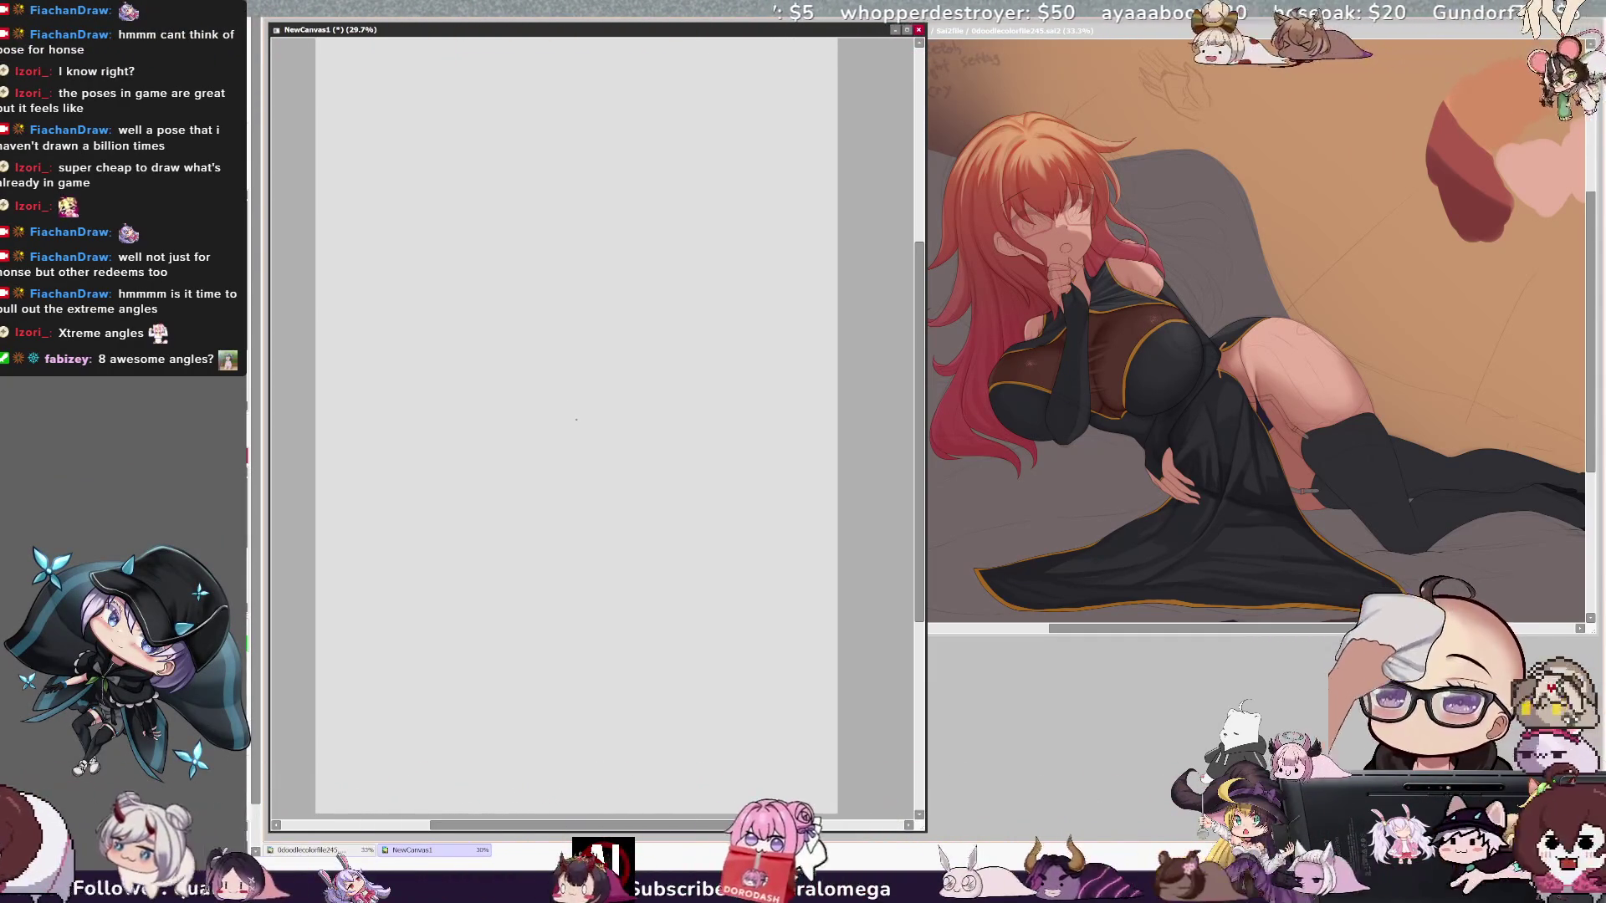
Step: Undo a stray mark, draw the first curved oval stroke, and mirror the view to check it
left_click_drag(664, 828, 657, 828)
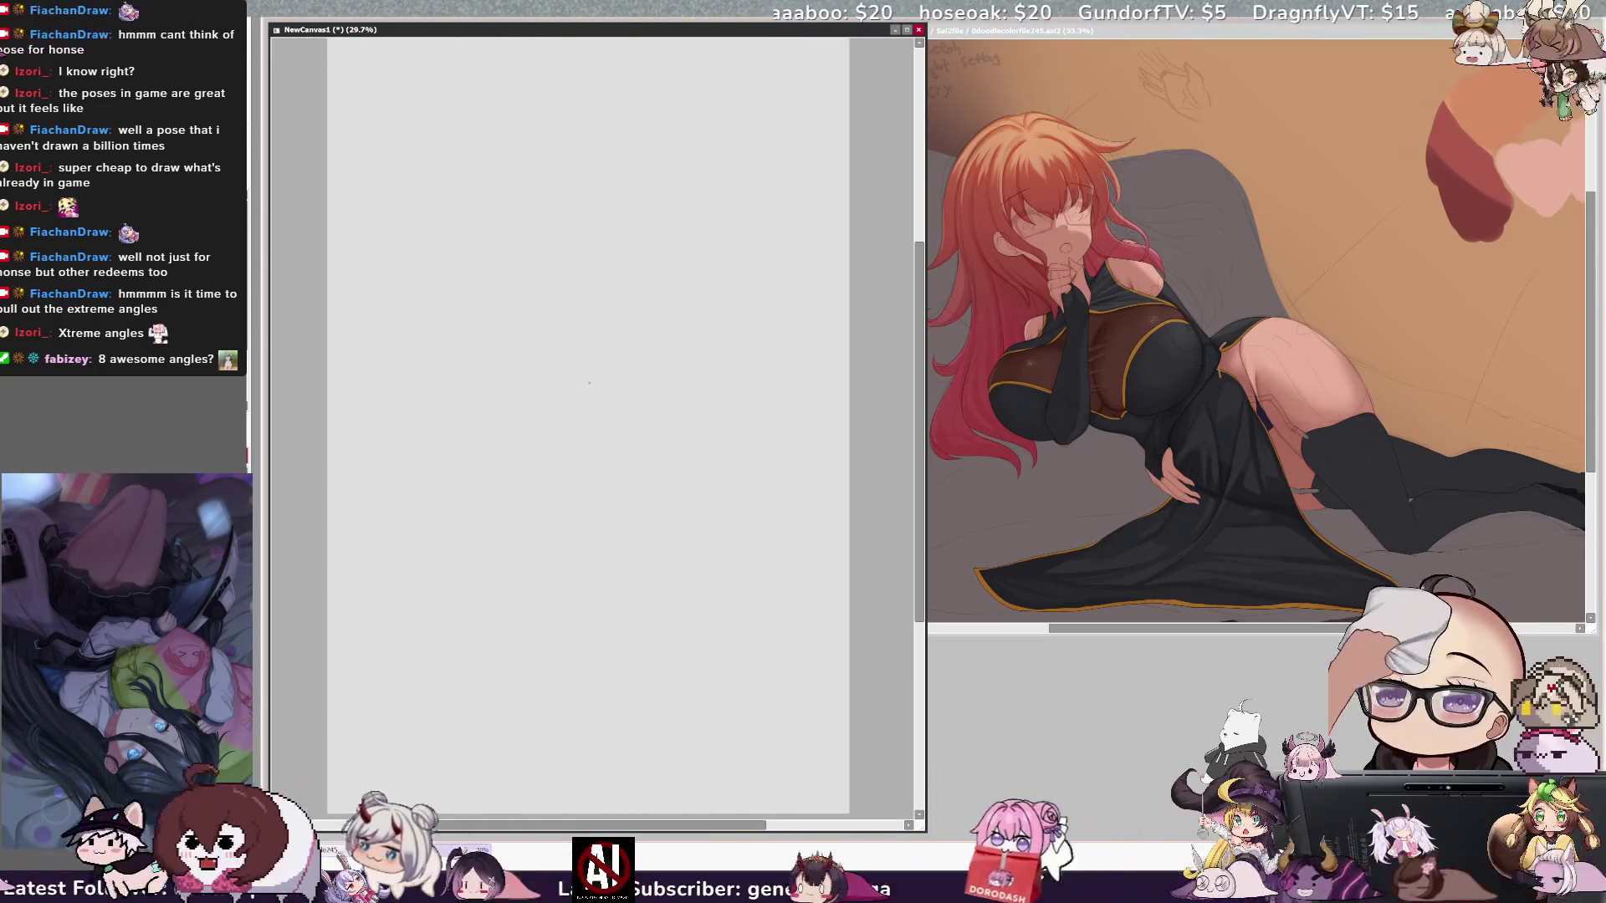
key("ctrl+z")
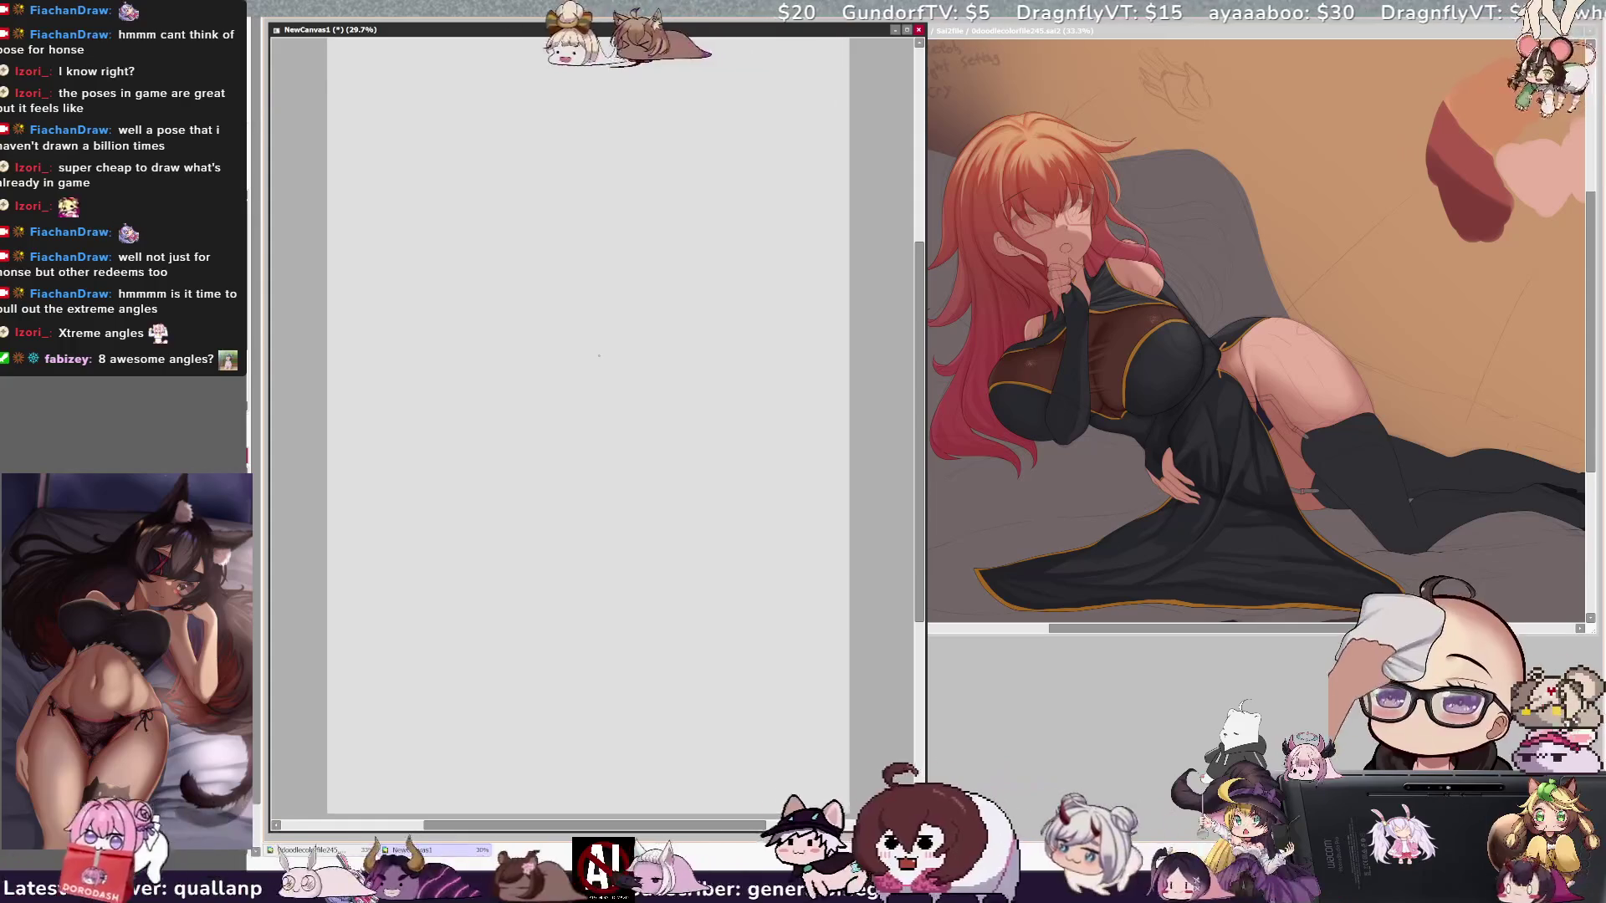
left_click_drag(499, 335, 540, 448)
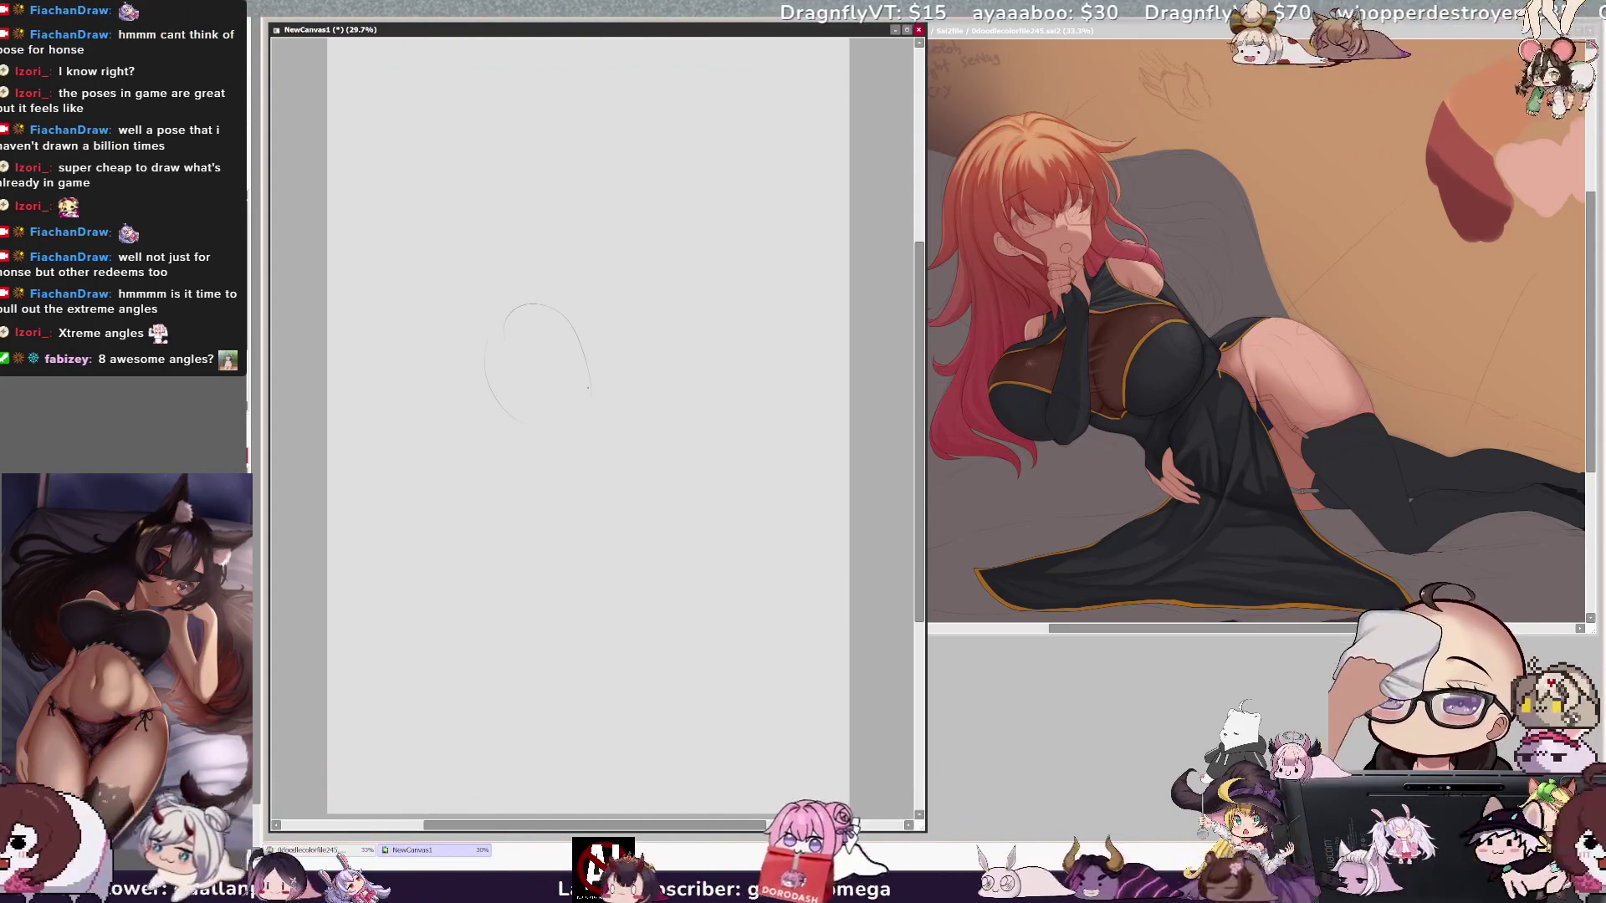
key("h")
key("h")
Step: Add short curves around and below the ovals, undo a stray stroke, then delete the sketch
left_click_drag(595, 350, 646, 362)
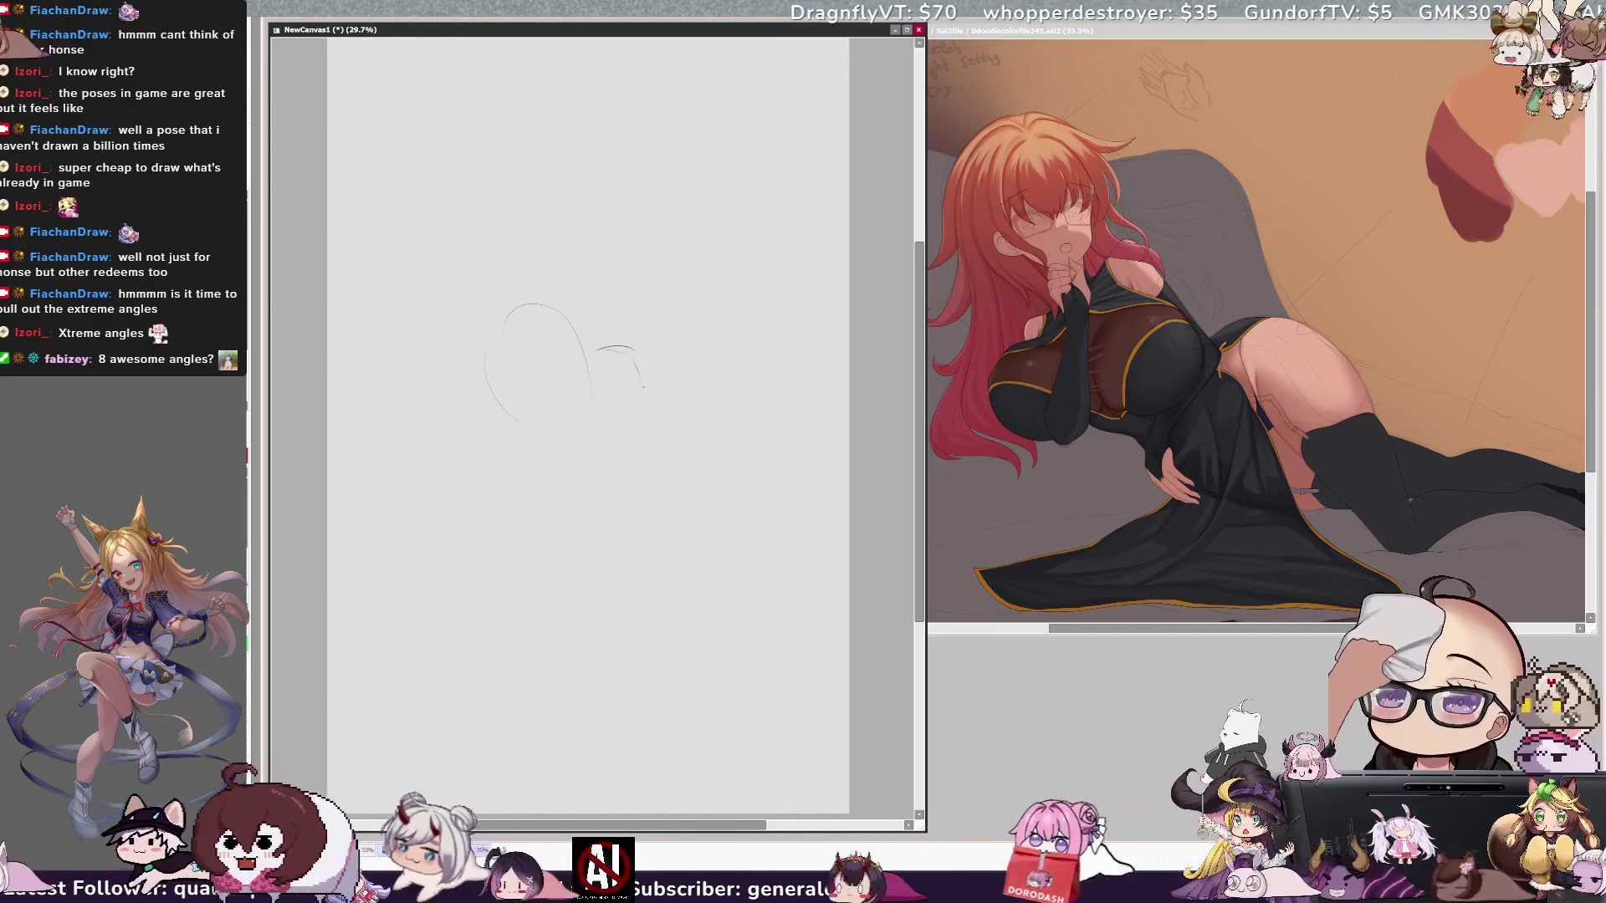
left_click_drag(619, 308, 611, 325)
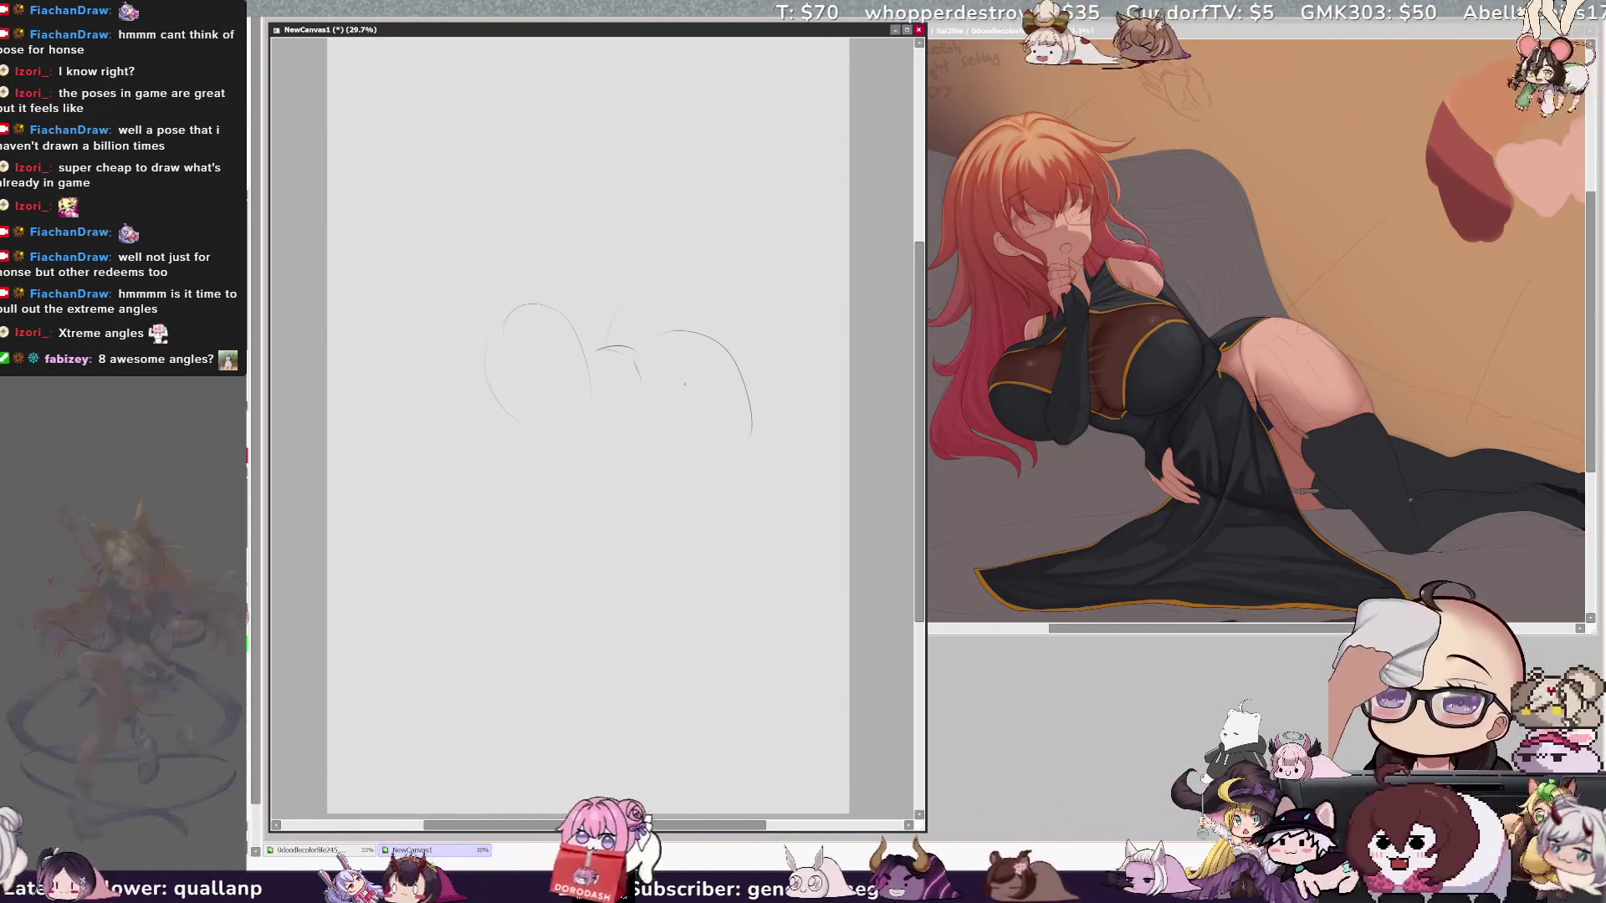
left_click_drag(598, 475, 592, 502)
key("ctrl+z")
left_click_drag(498, 405, 590, 418)
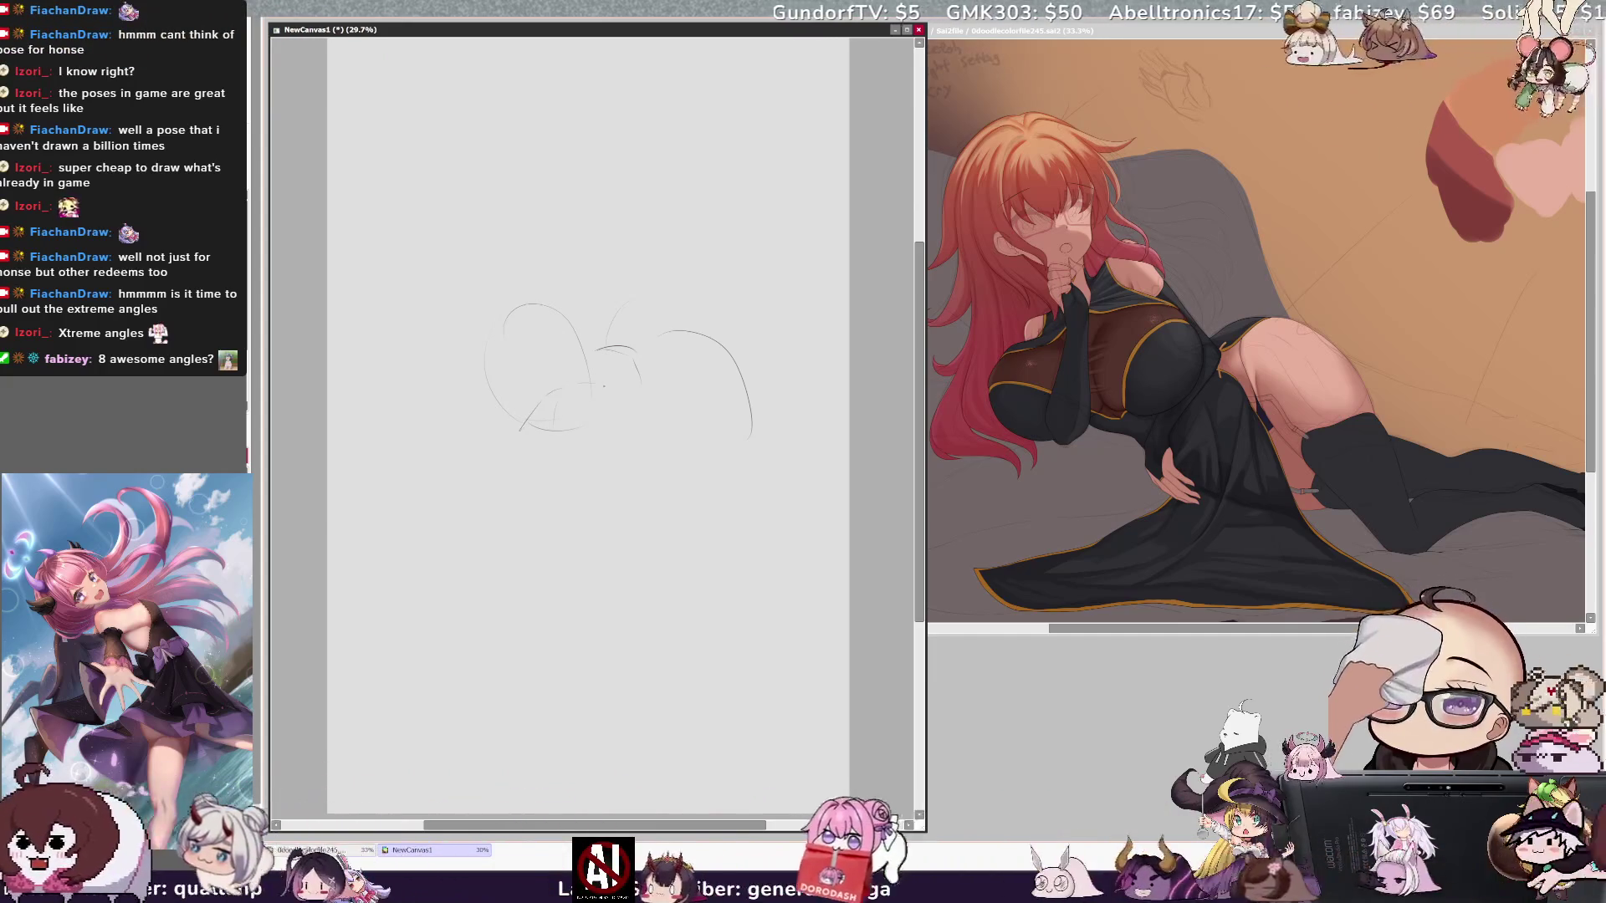
mouse_move(520, 428)
left_mouse_down()
mouse_move(589, 437)
mouse_move(658, 393)
left_mouse_up()
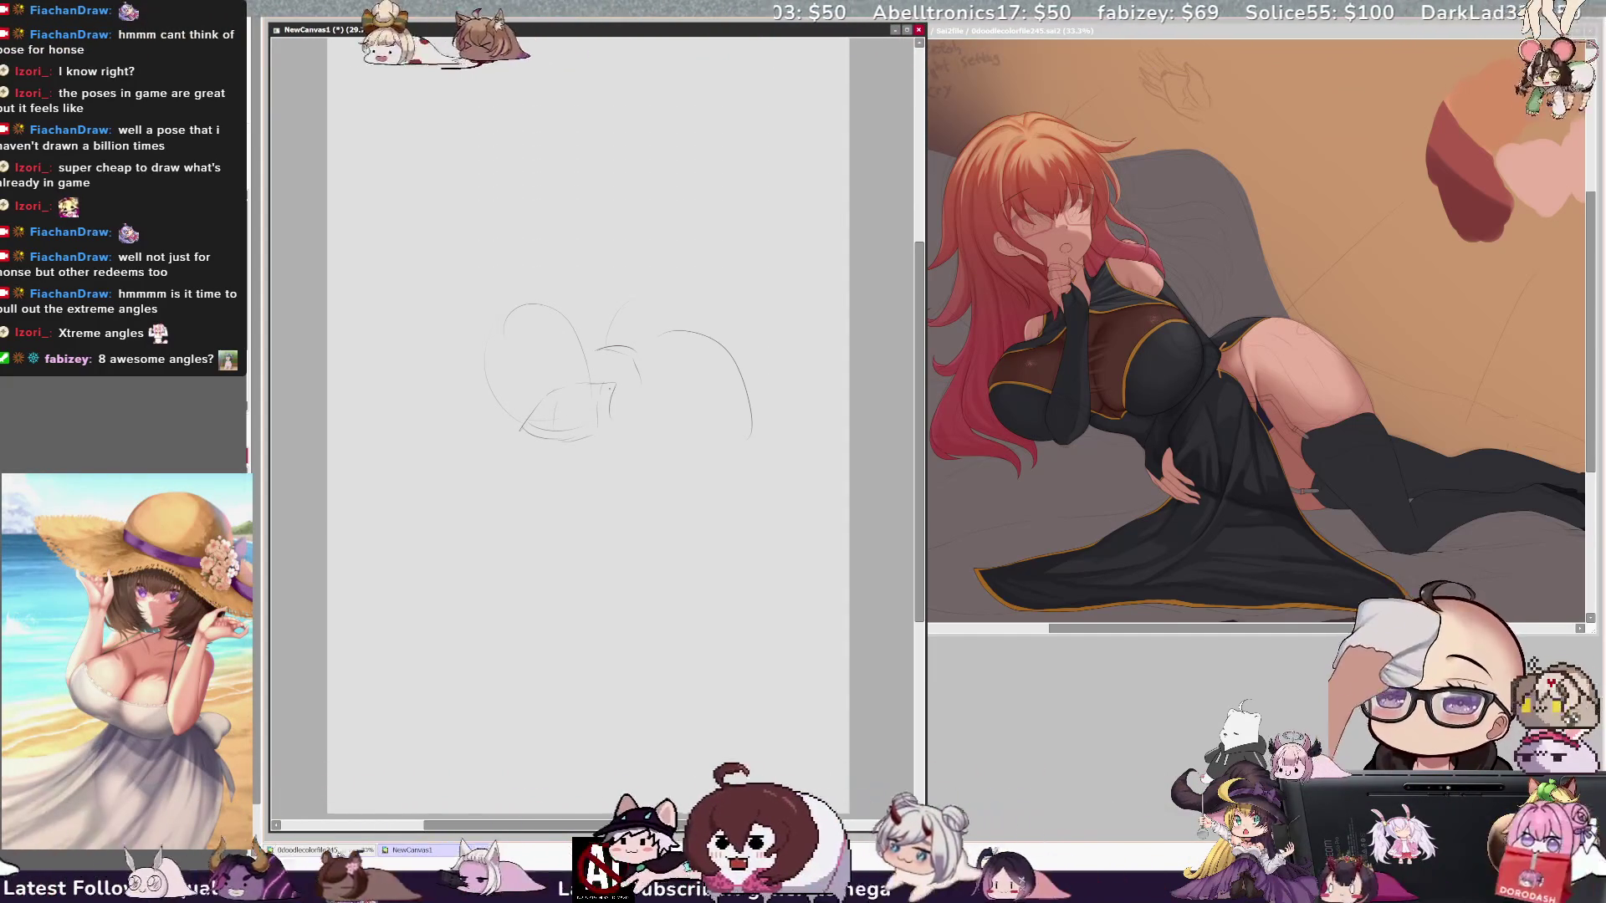
left_click_drag(596, 311, 597, 334)
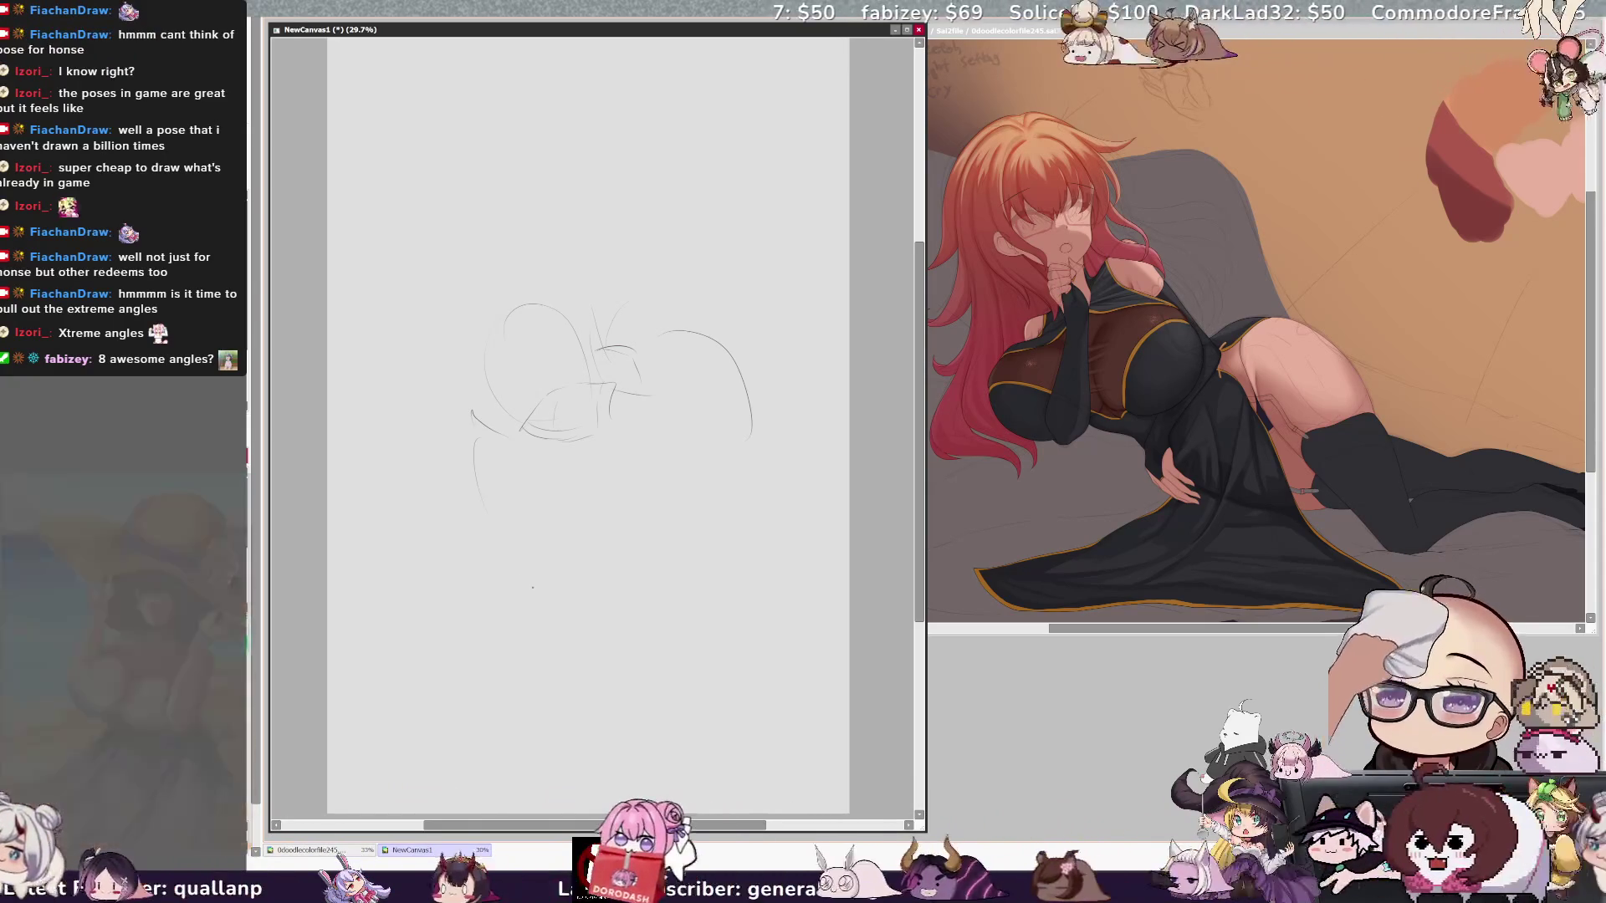
left_click_drag(545, 597, 573, 604)
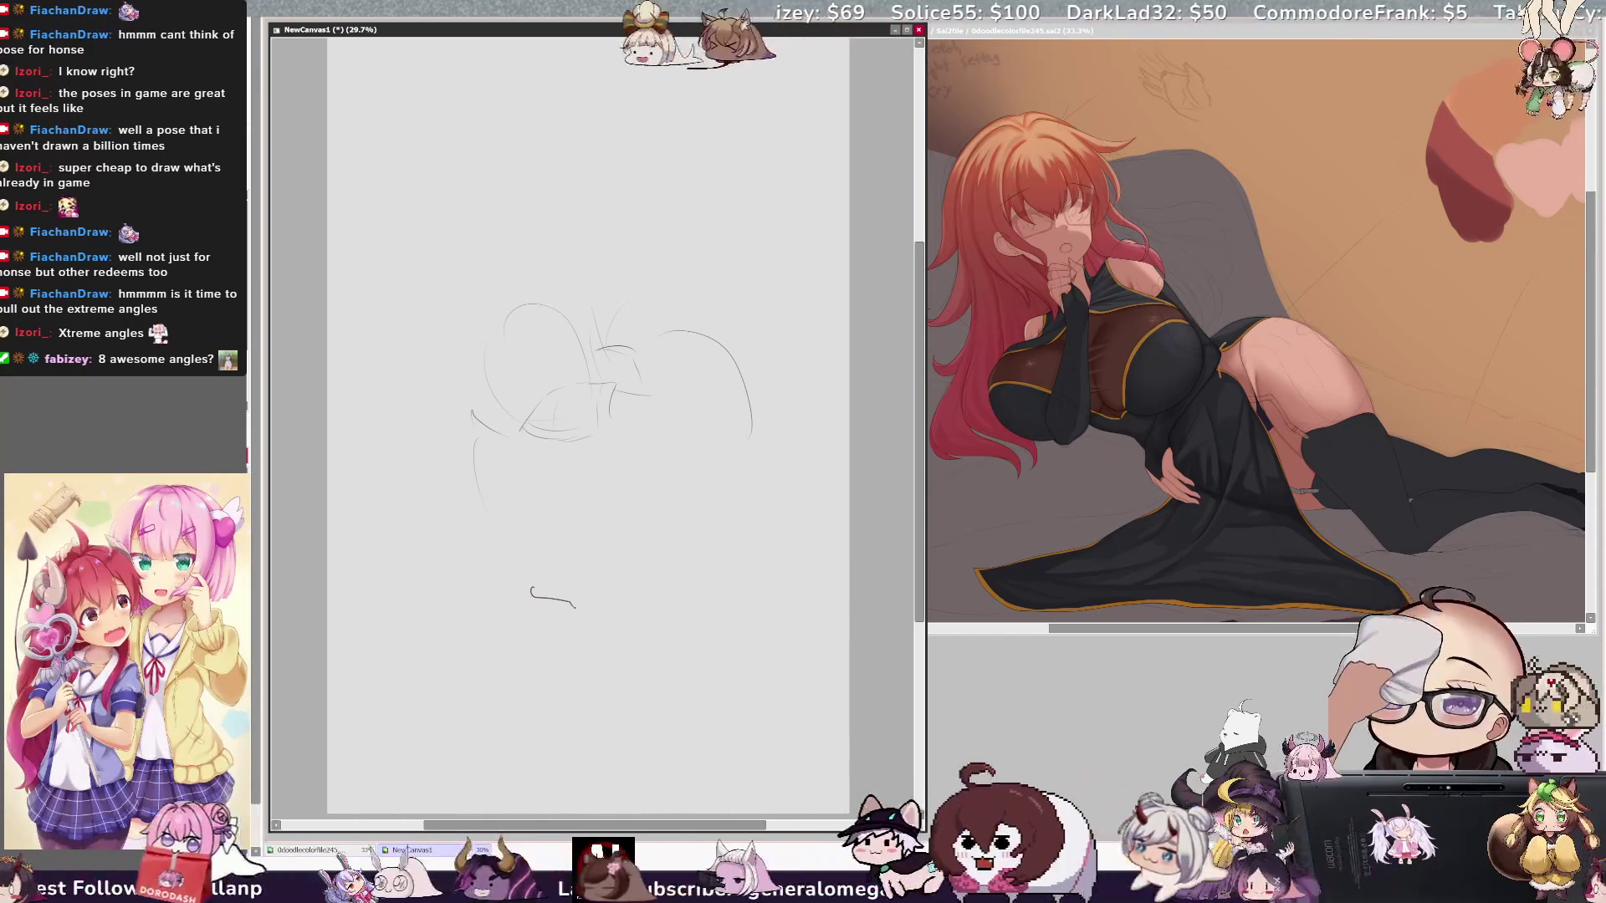
key("Delete")
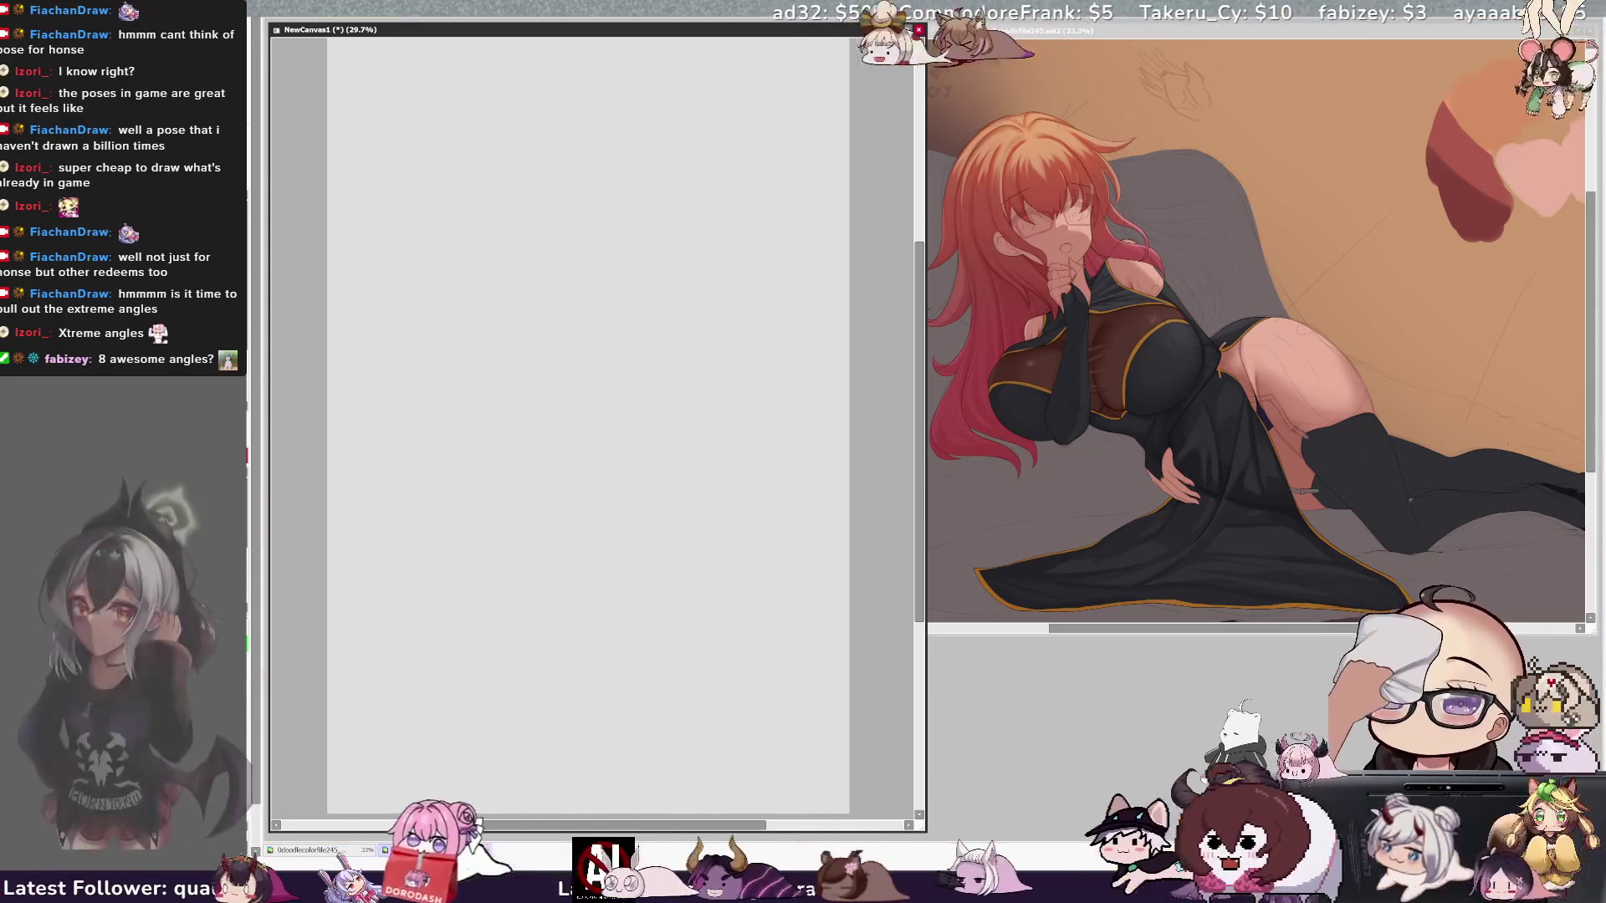
Step: Toggle between the reference painting and NewCanvas1, ending on the reference document
key("ctrl+Tab")
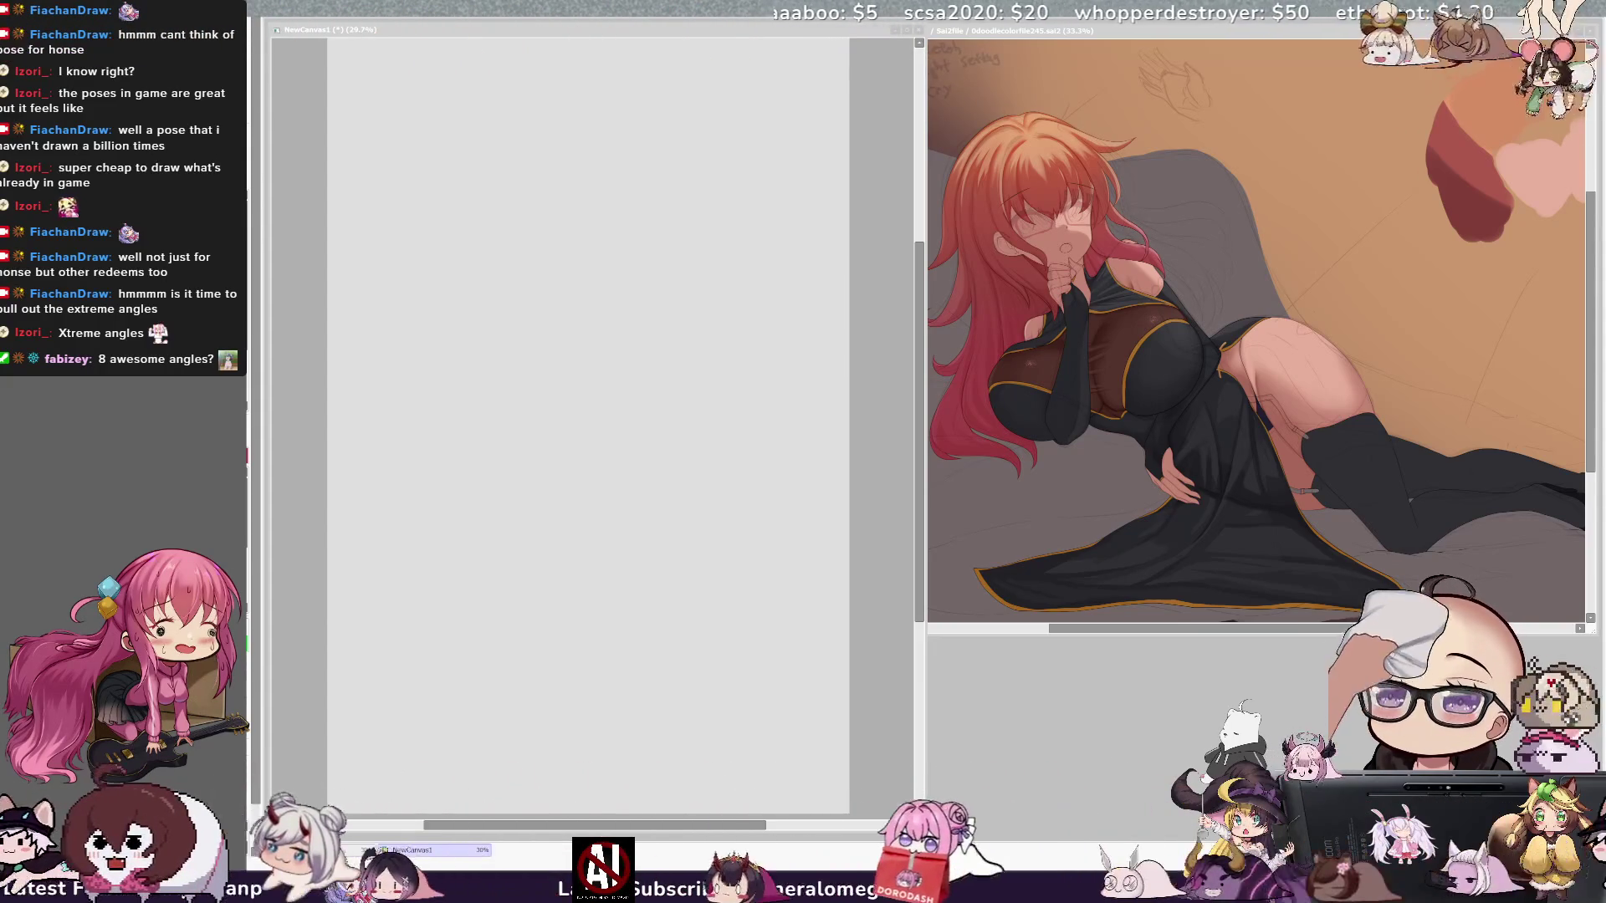
left_click(484, 422)
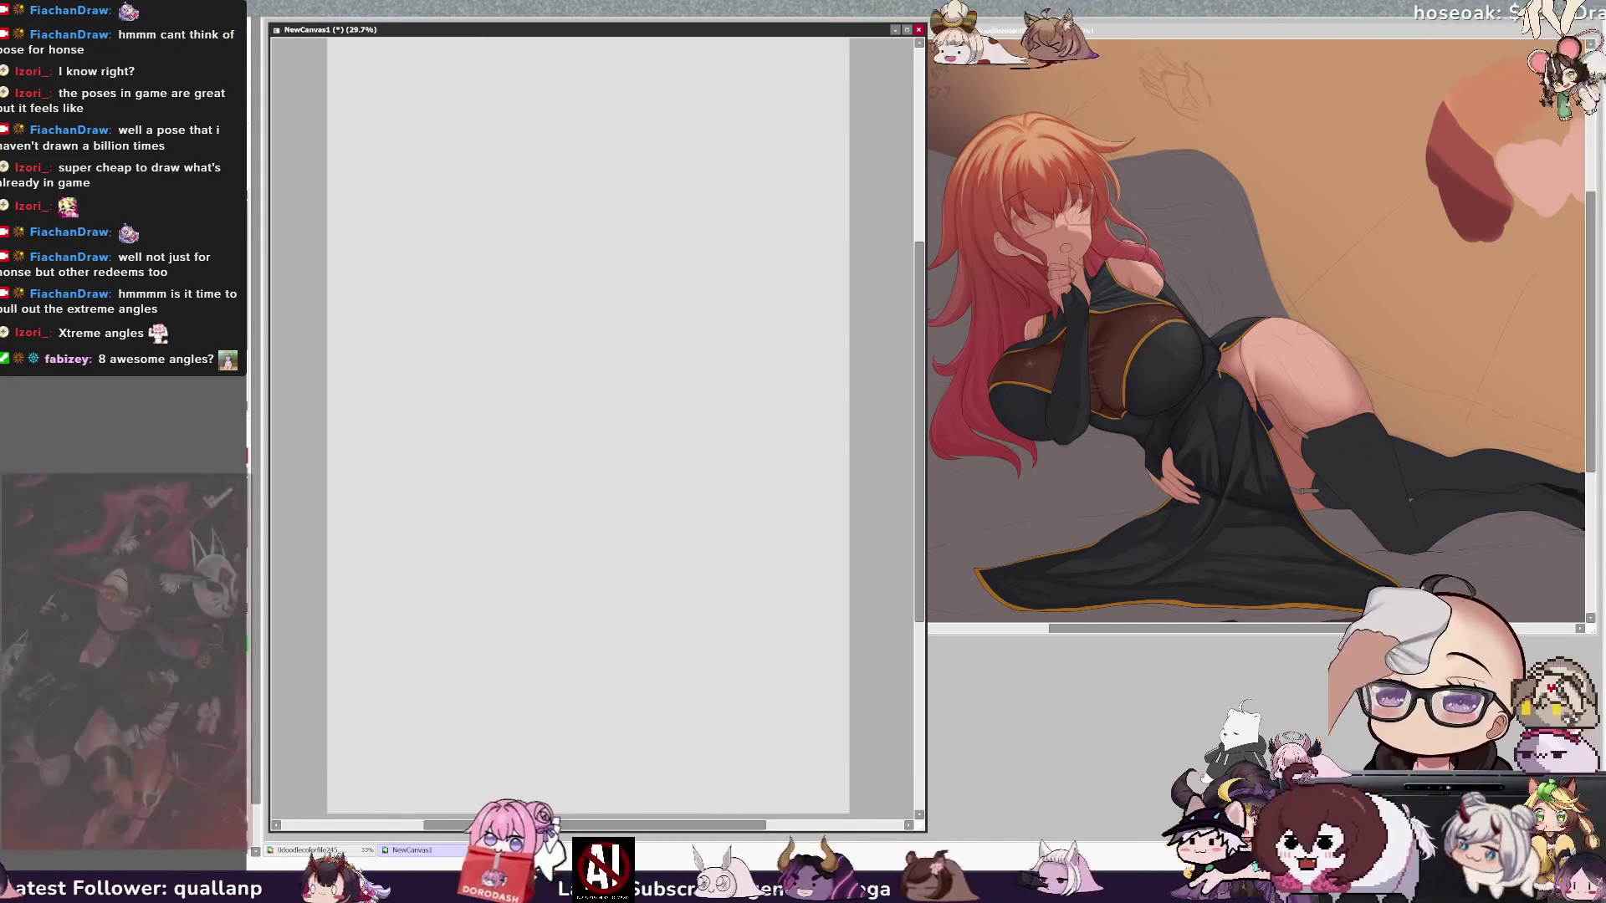
key("ctrl+Tab")
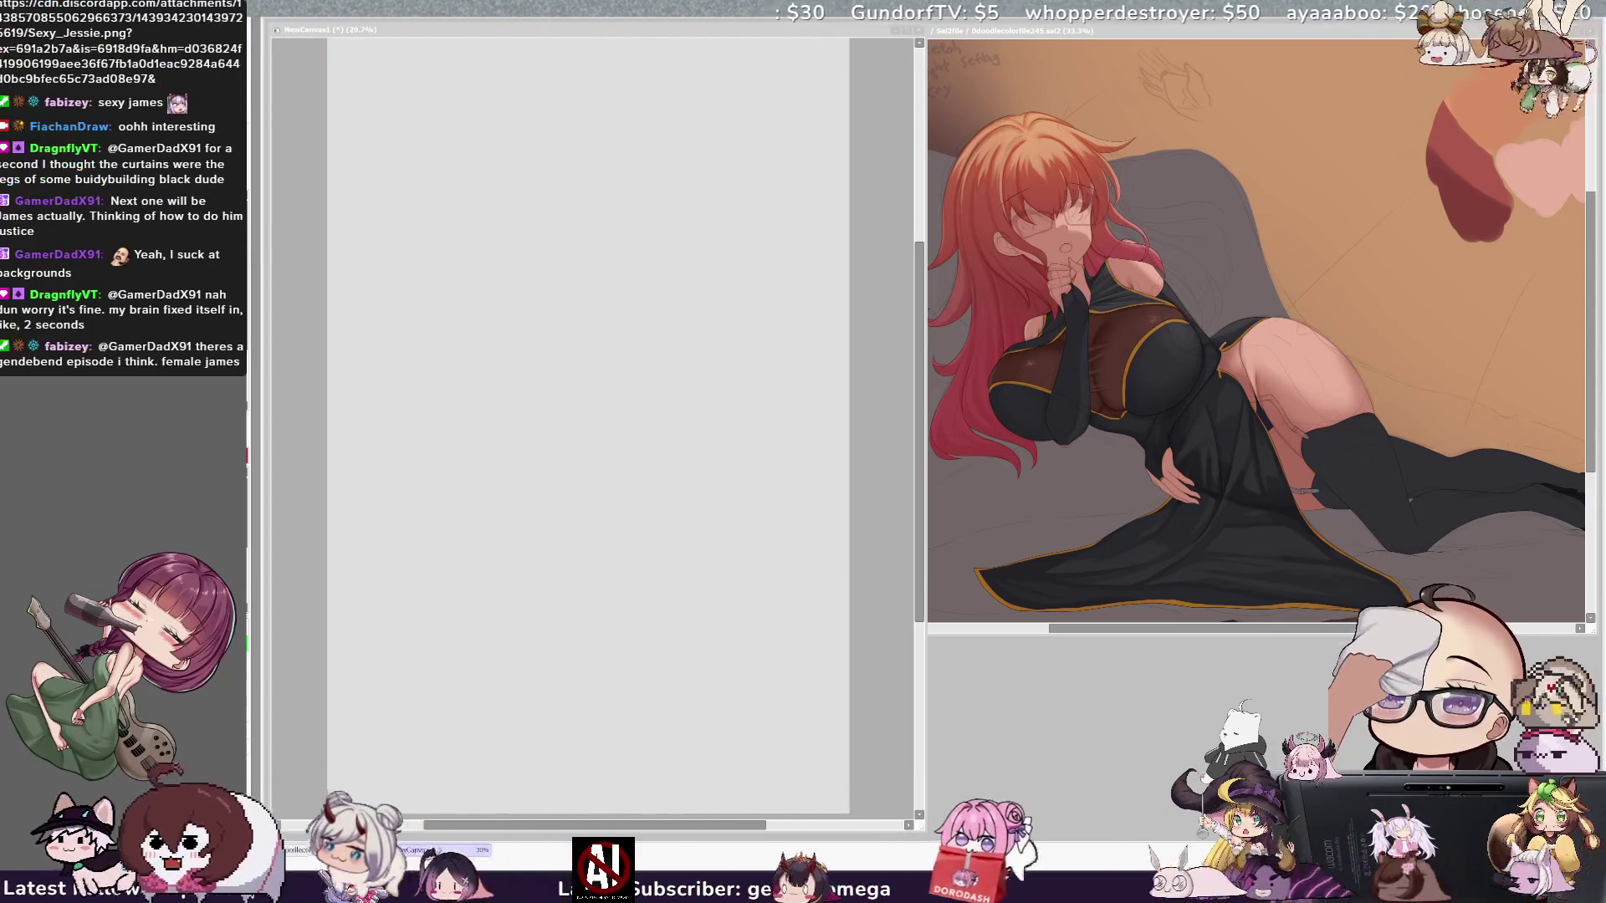
Step: Make the blank NewCanvas1 the active canvas beside the reference painting
left_click(585, 419)
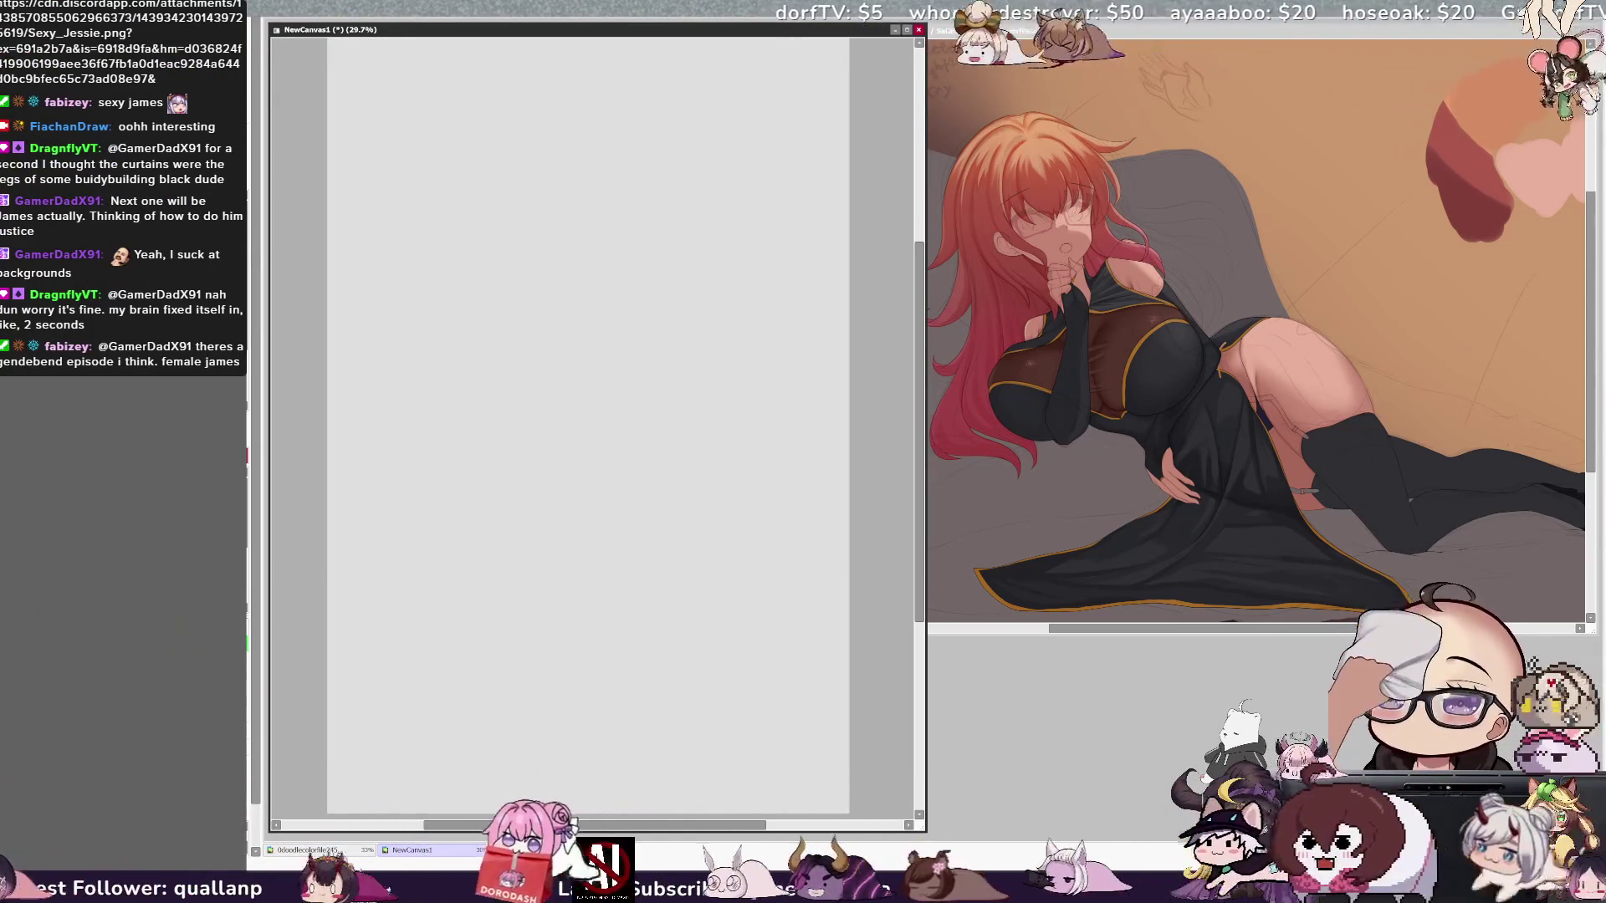
left_click(1255, 335)
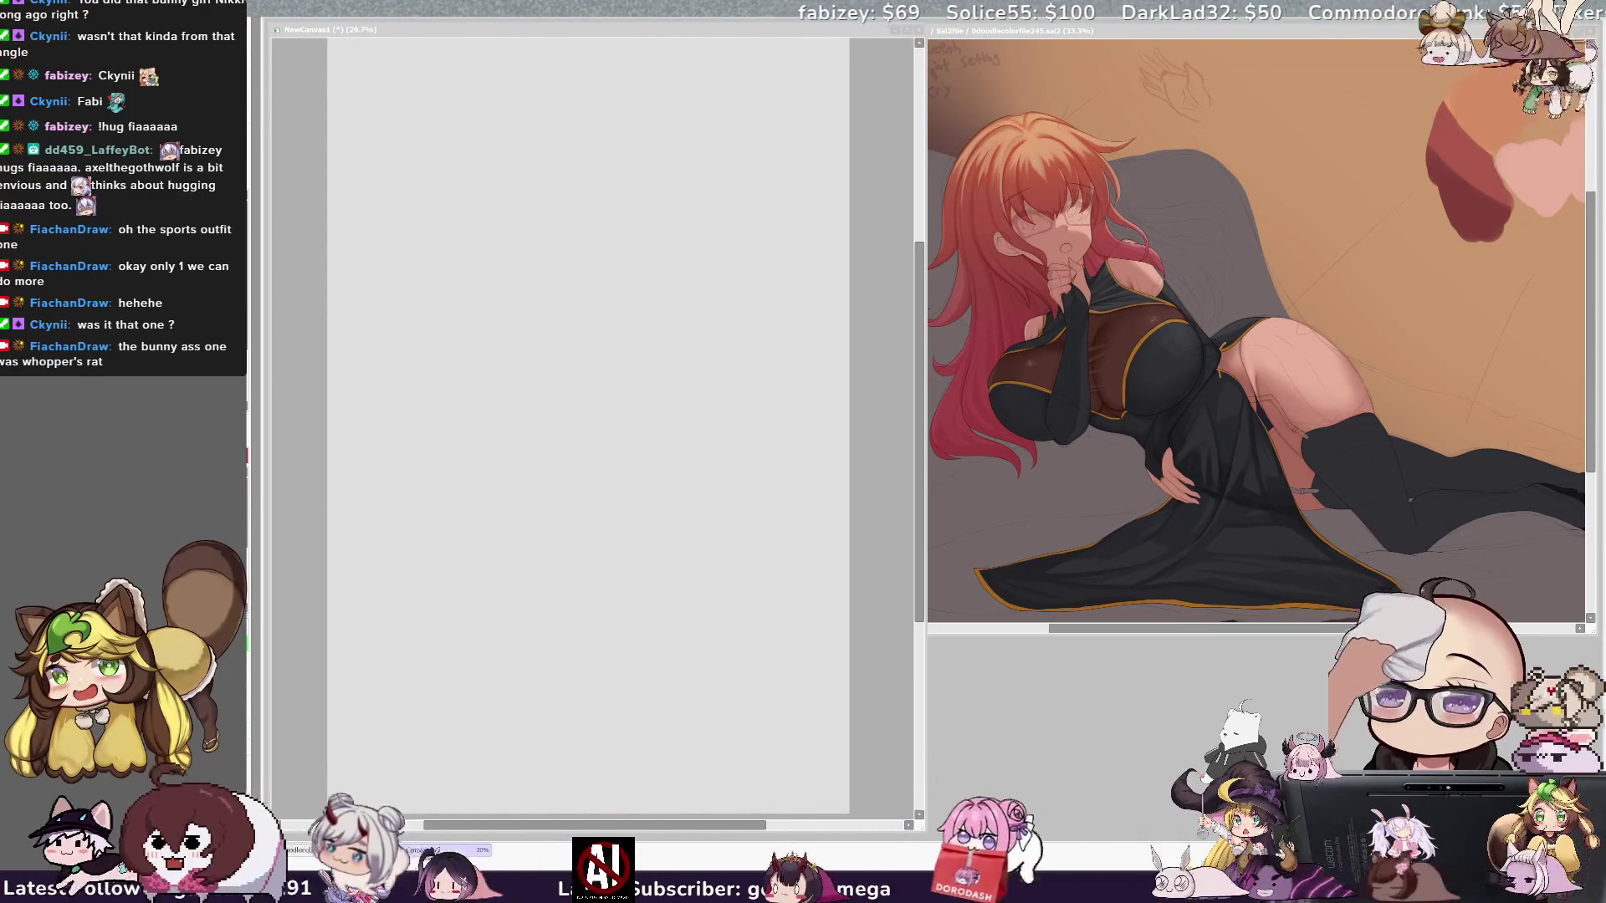
key("ctrl+Tab")
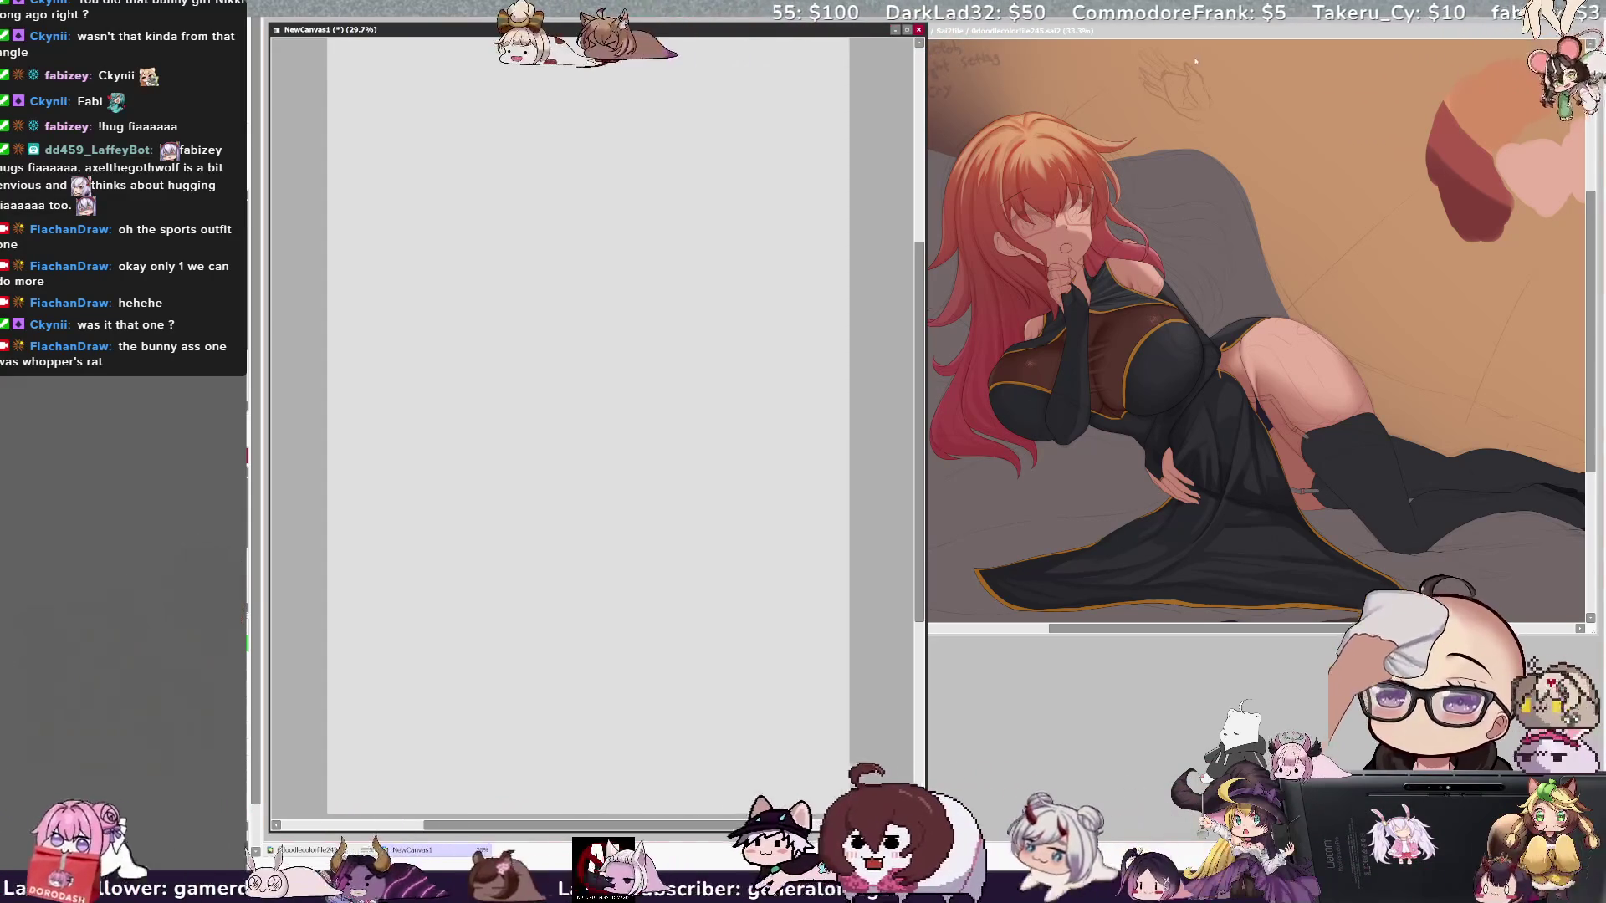
Step: Cycle the documents with Ctrl+Tab, then bring the blank NewCanvas1 back to the front
key("ctrl+Tab")
key("ctrl+Tab")
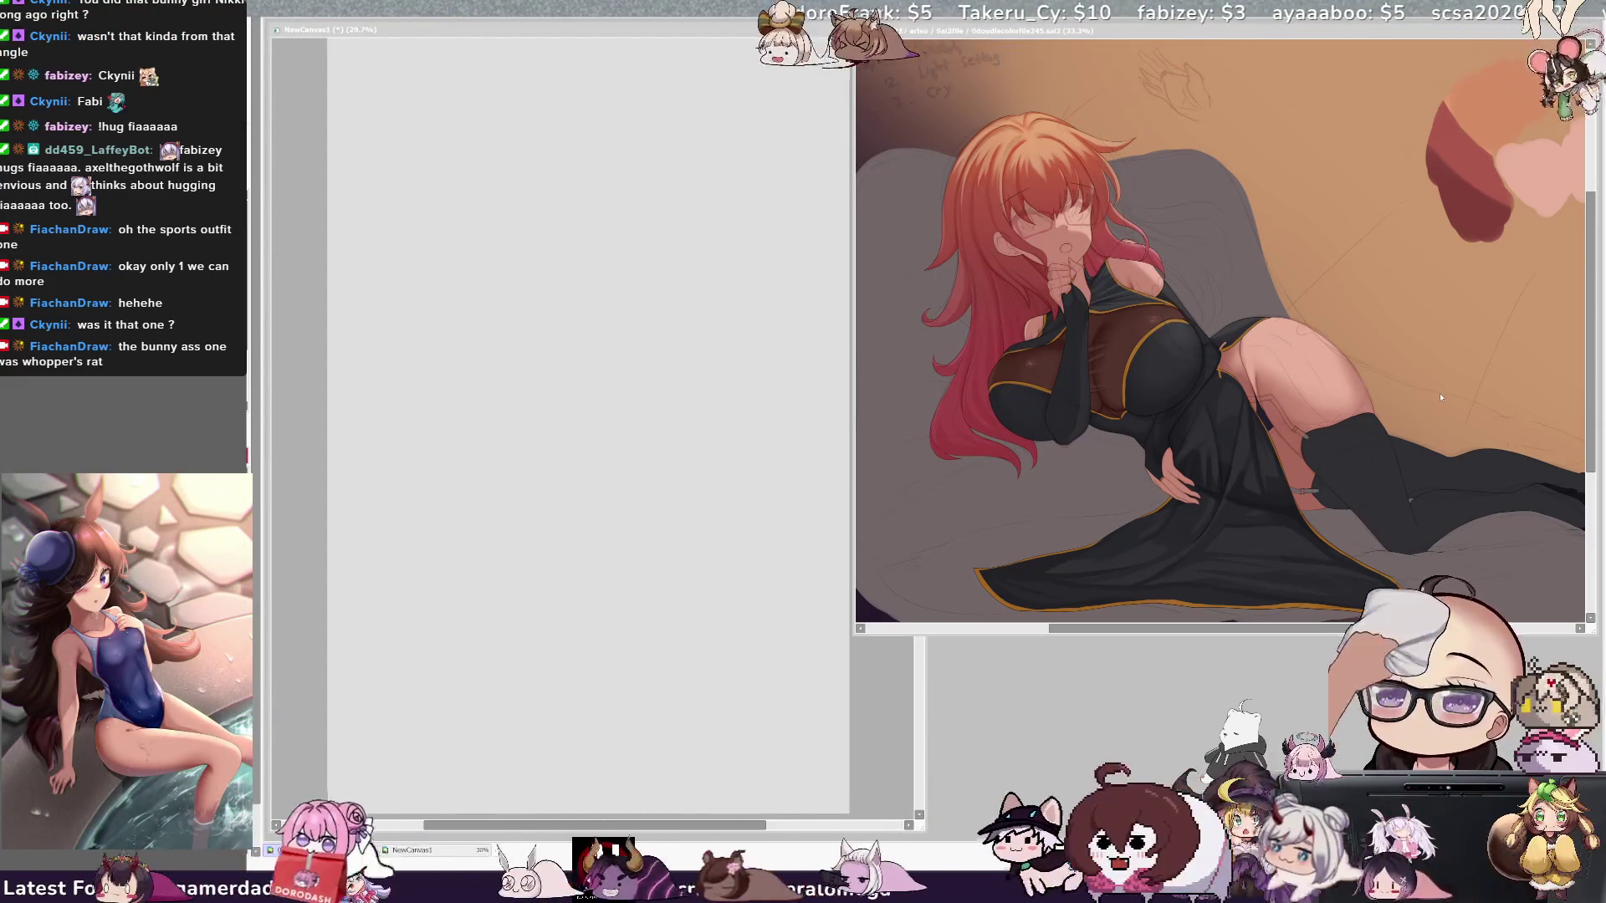
key("ctrl+Tab")
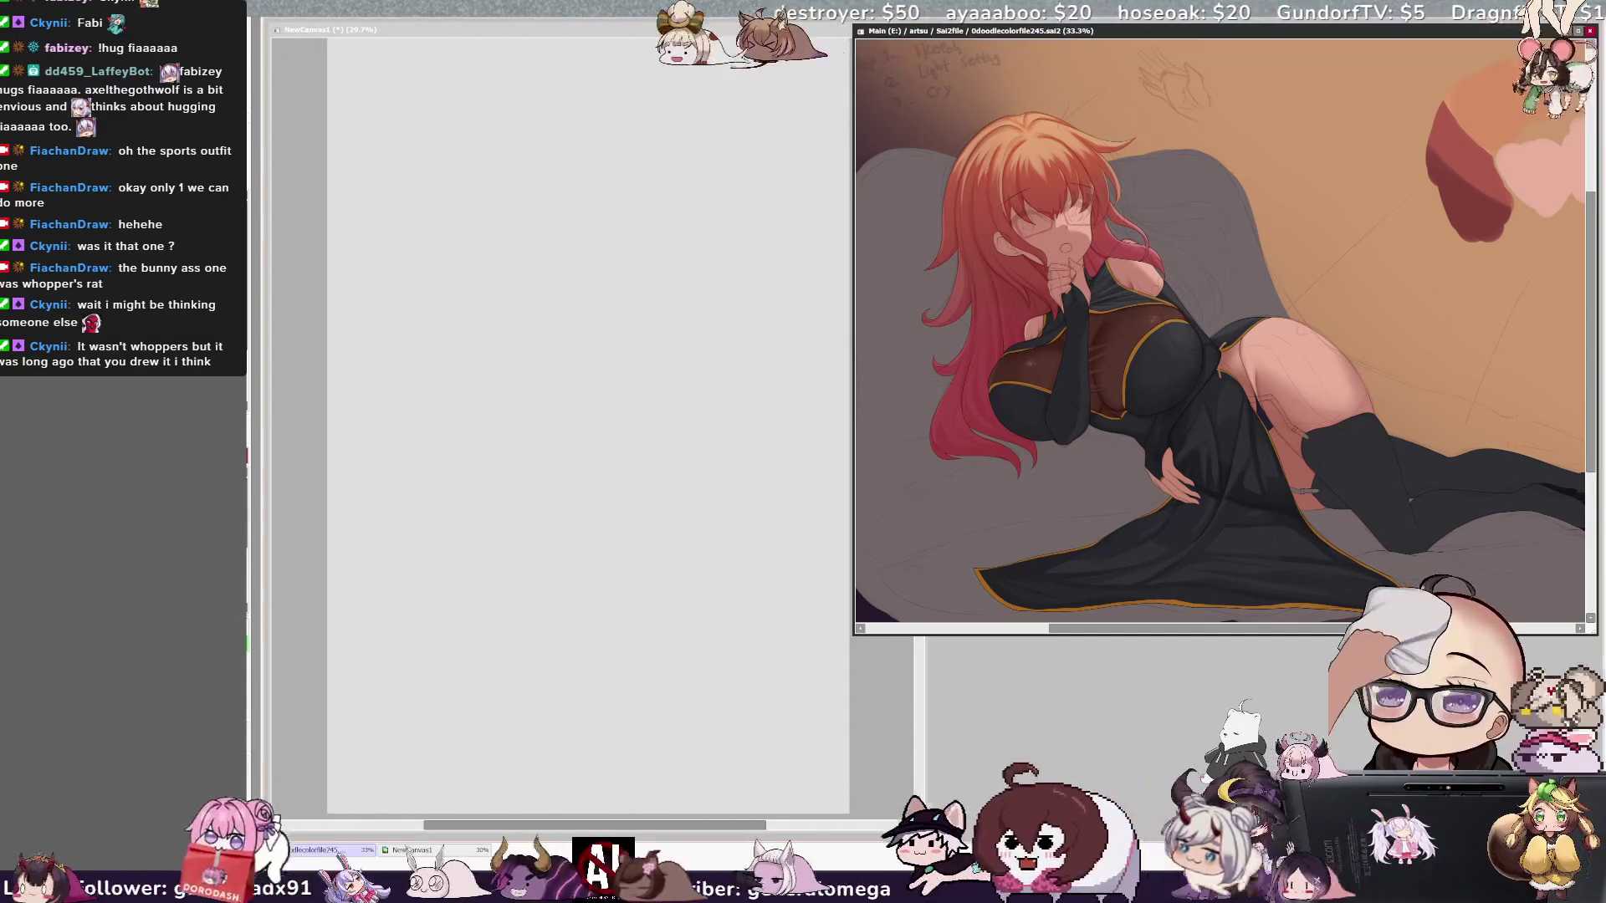
left_click(837, 69)
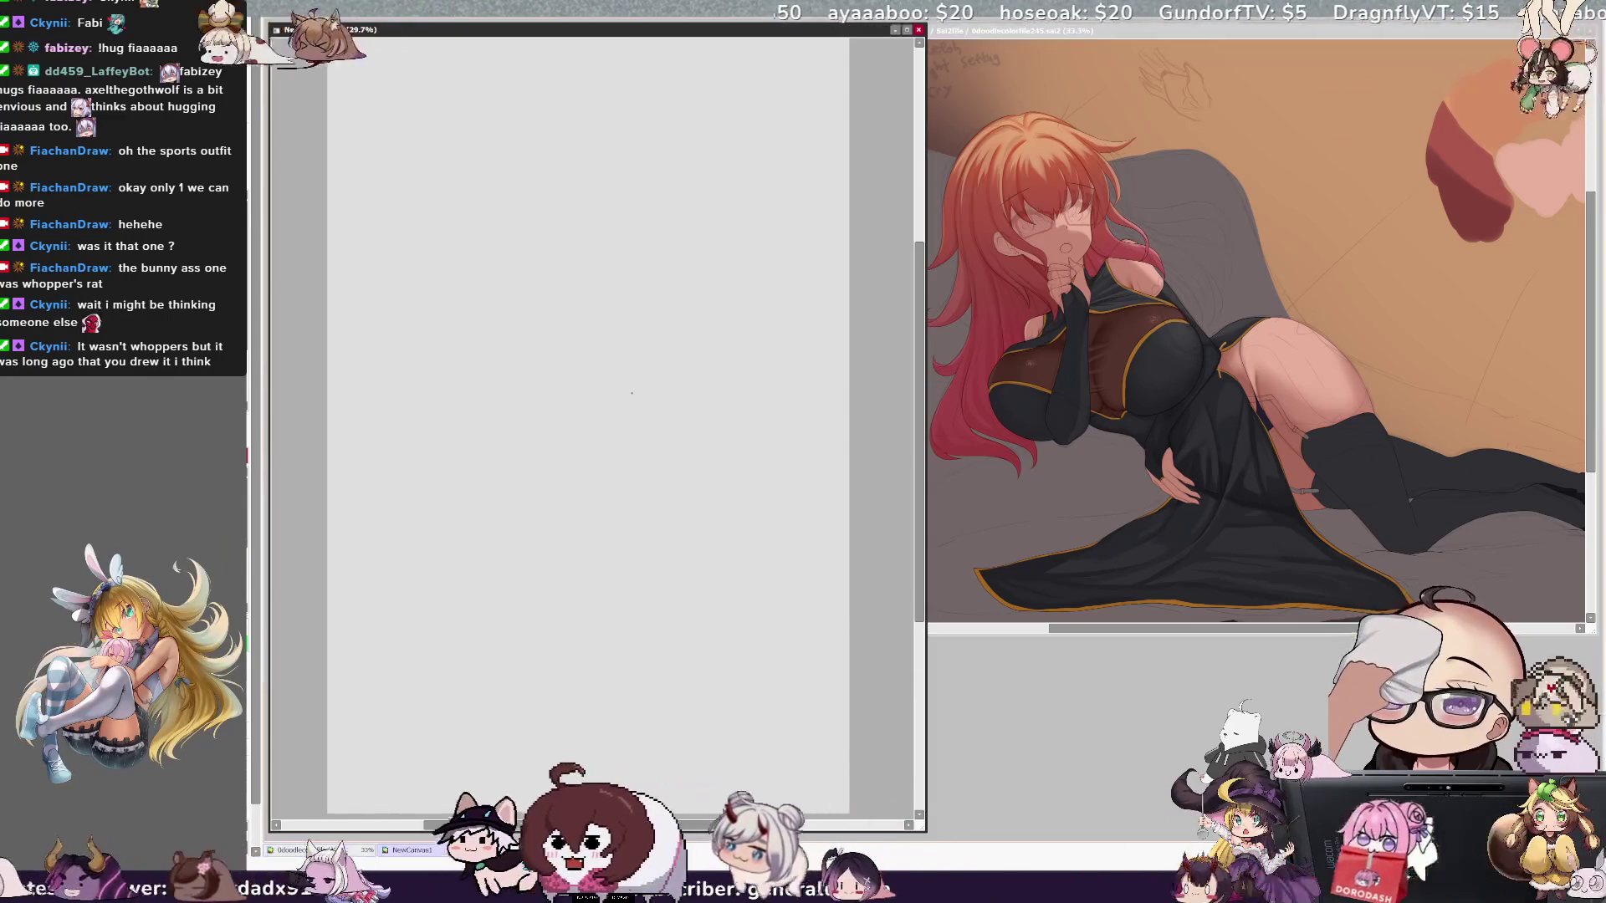
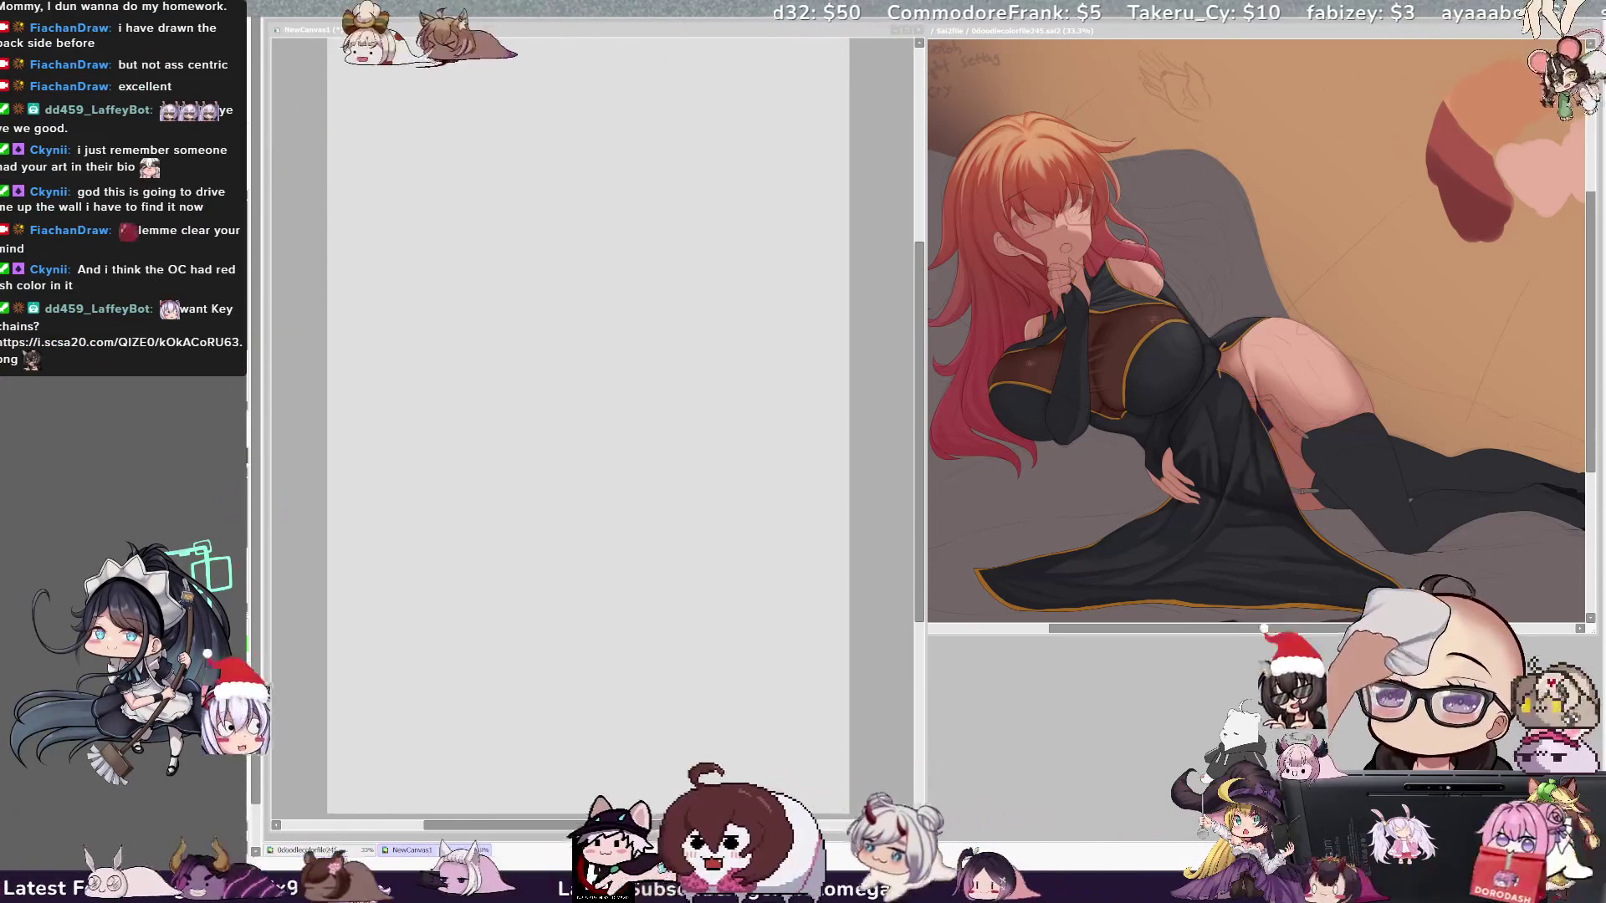
Step: Sketch several faint red guide arcs near the top centre, undoing and redrawing one stray stroke
left_click(627, 409)
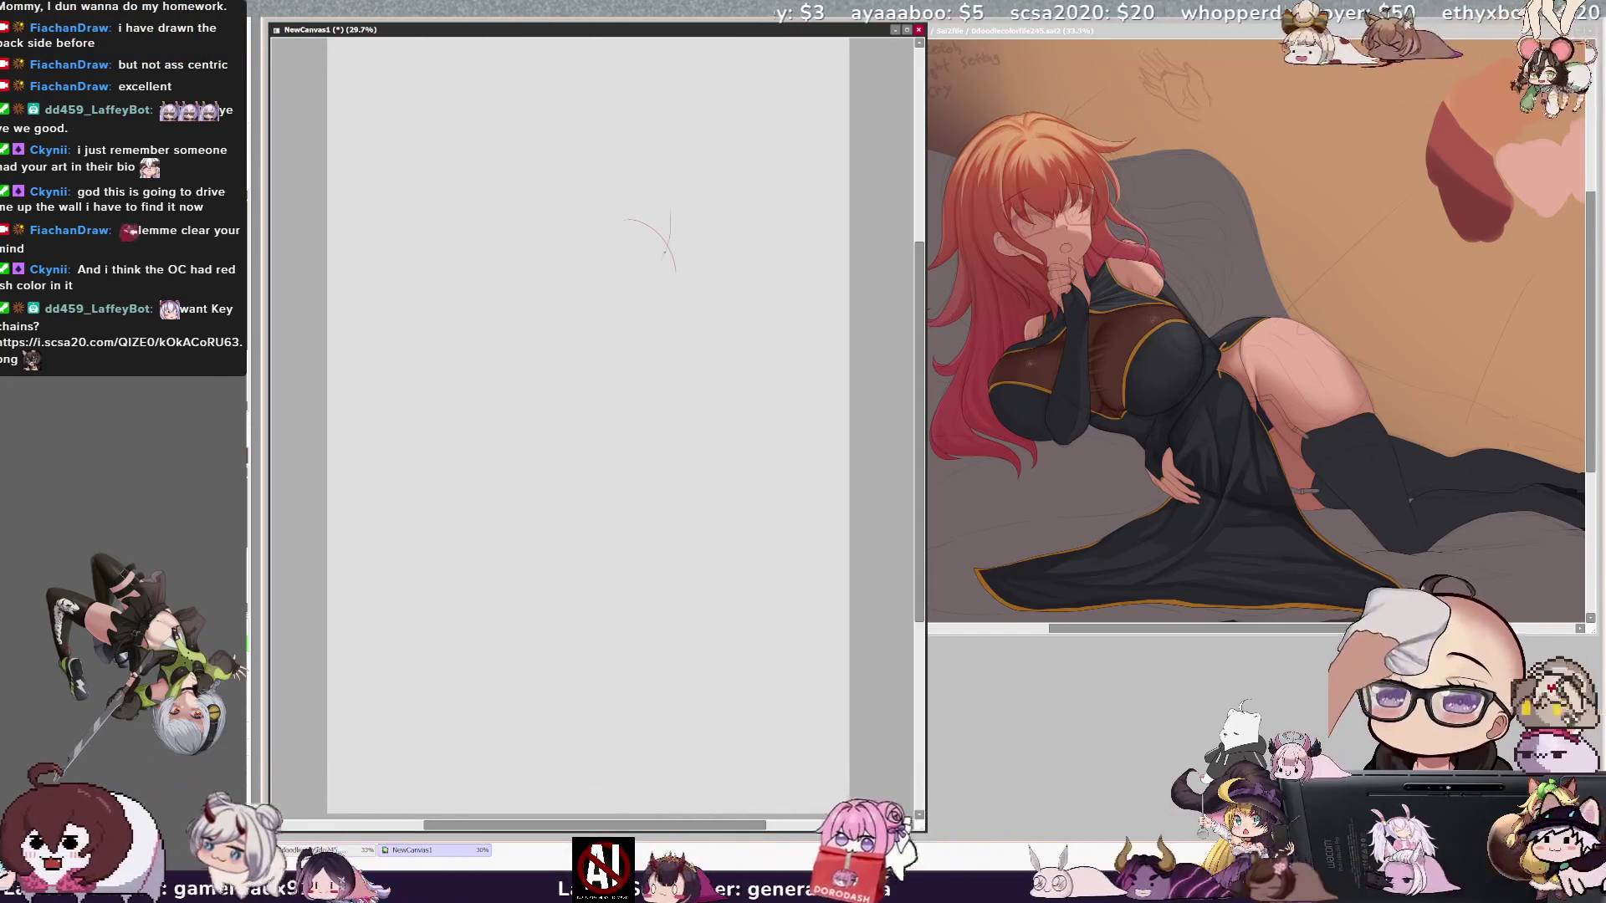
left_click_drag(681, 199, 666, 254)
left_click_drag(694, 183, 682, 248)
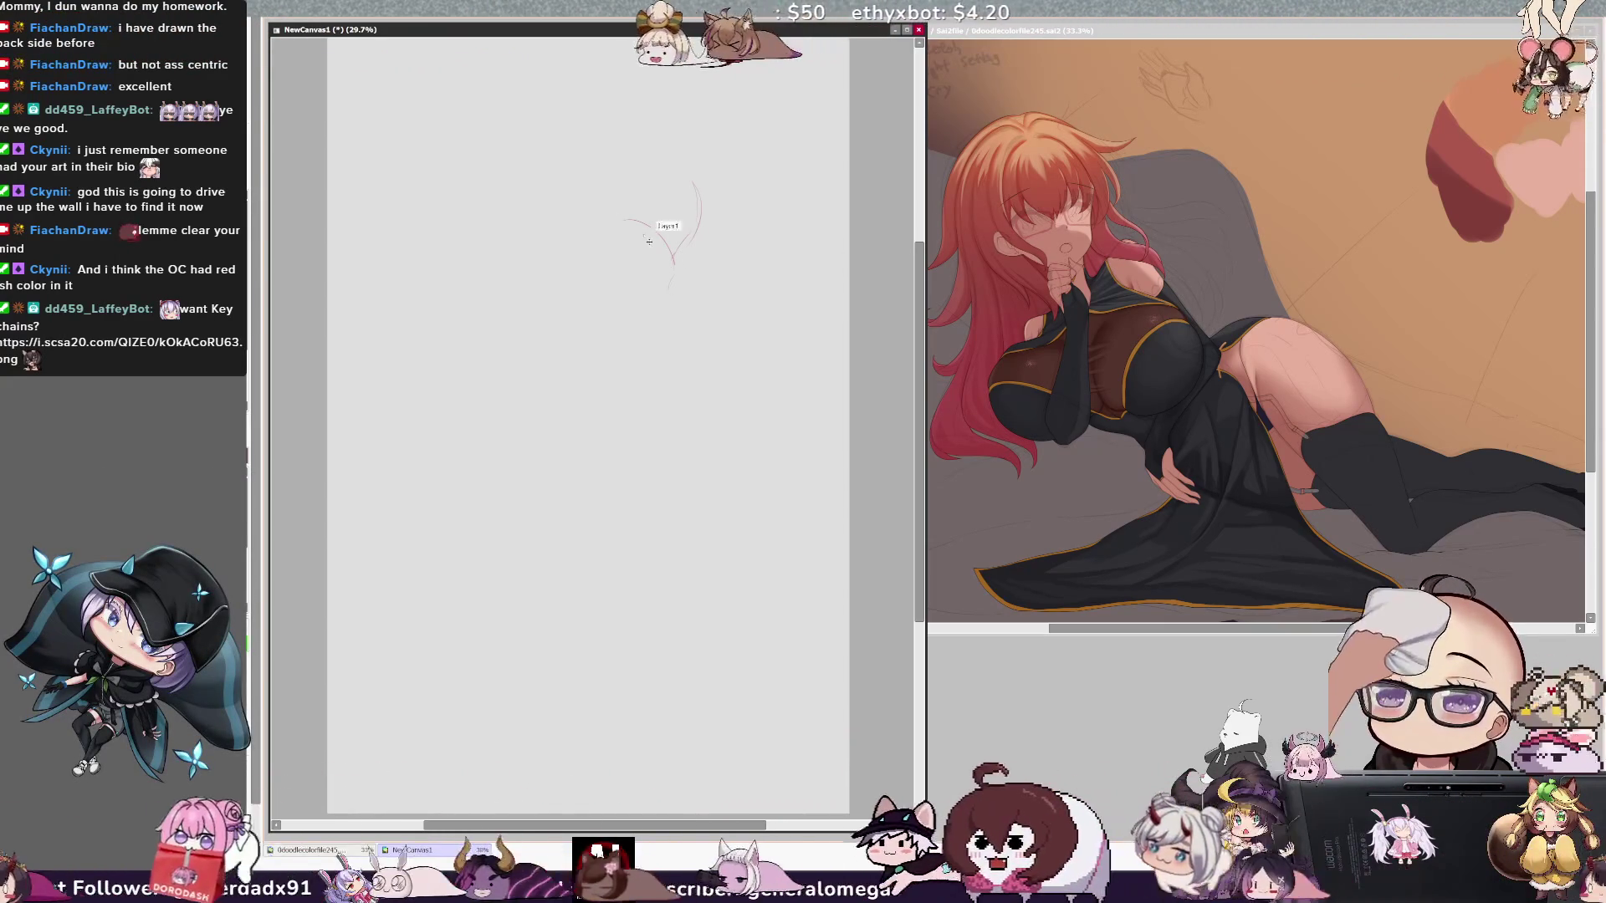
left_click(653, 280, "ctrl+shift")
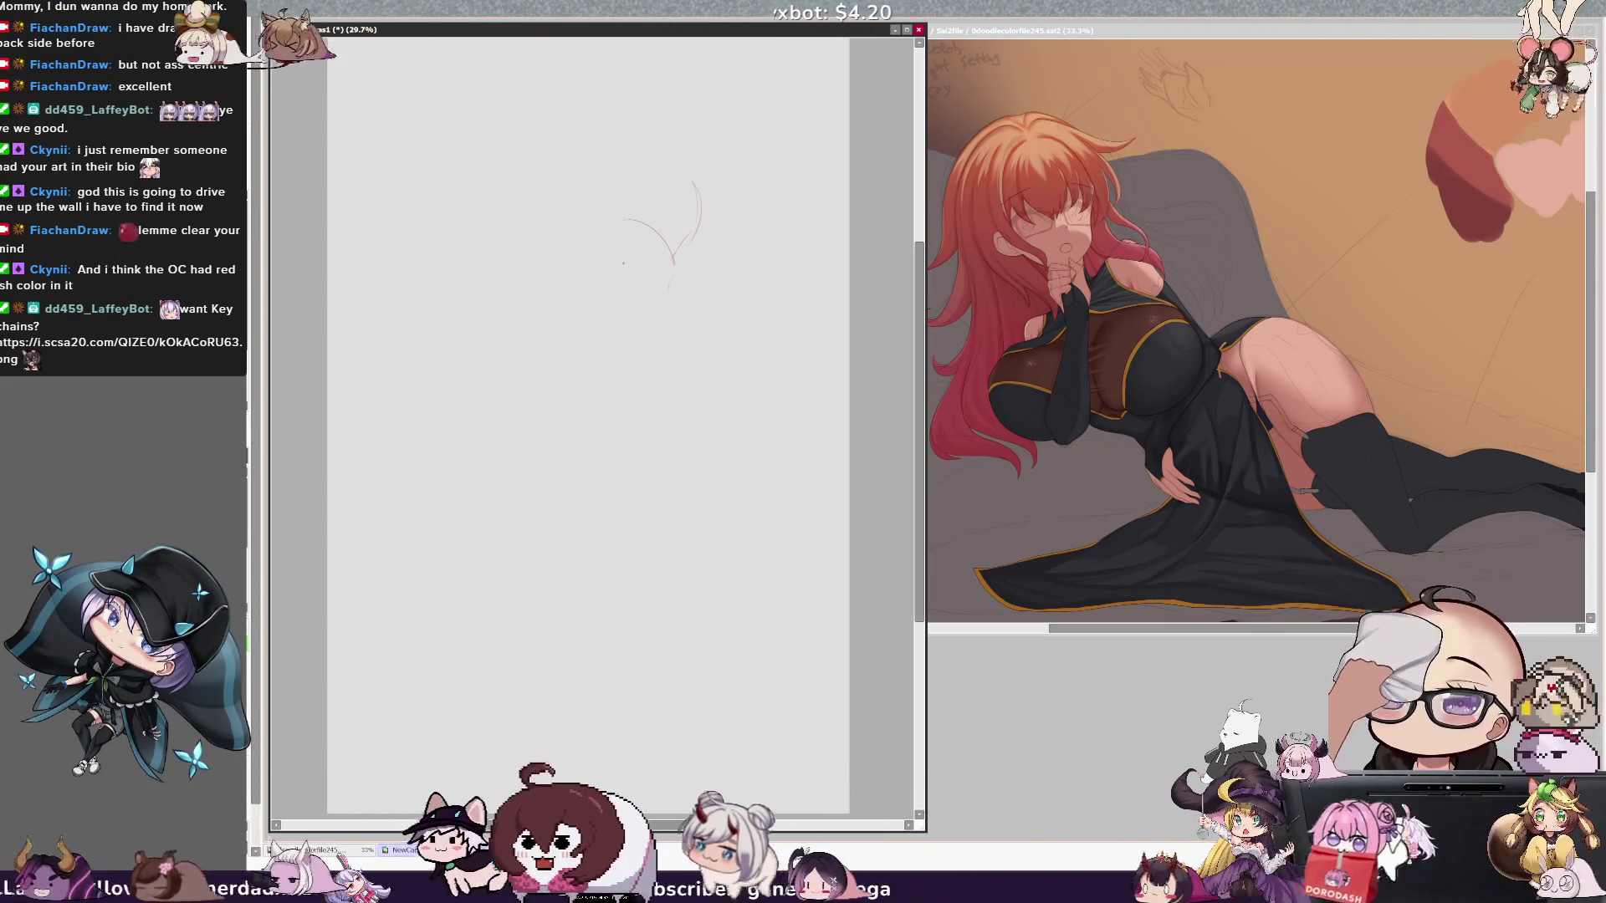
left_click_drag(631, 264, 682, 315)
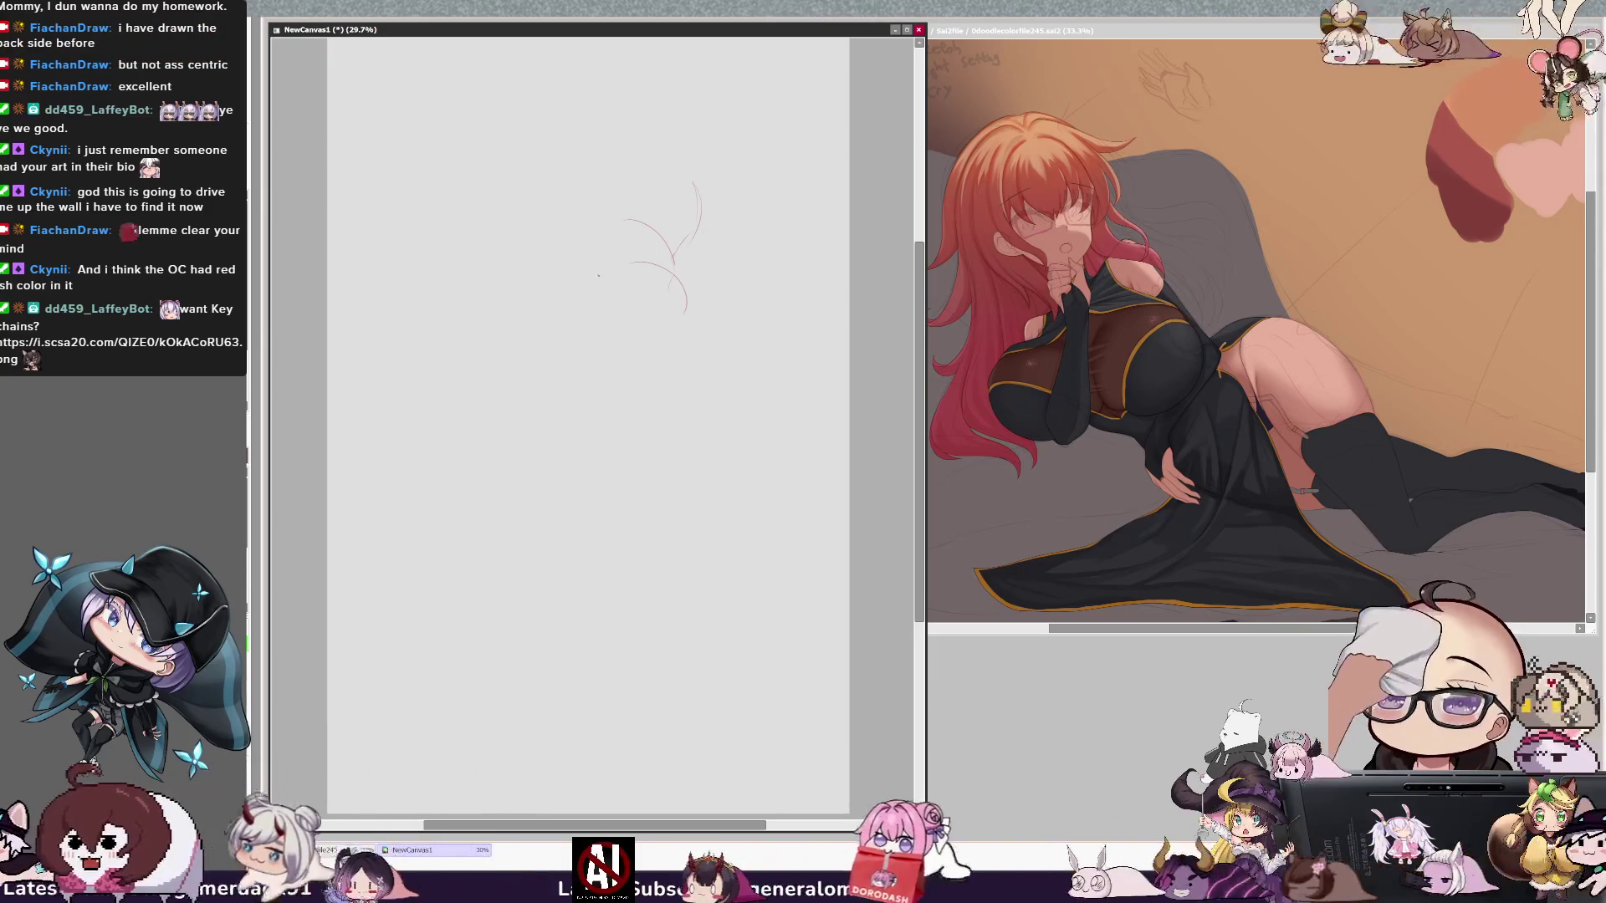
left_click_drag(601, 266, 636, 259)
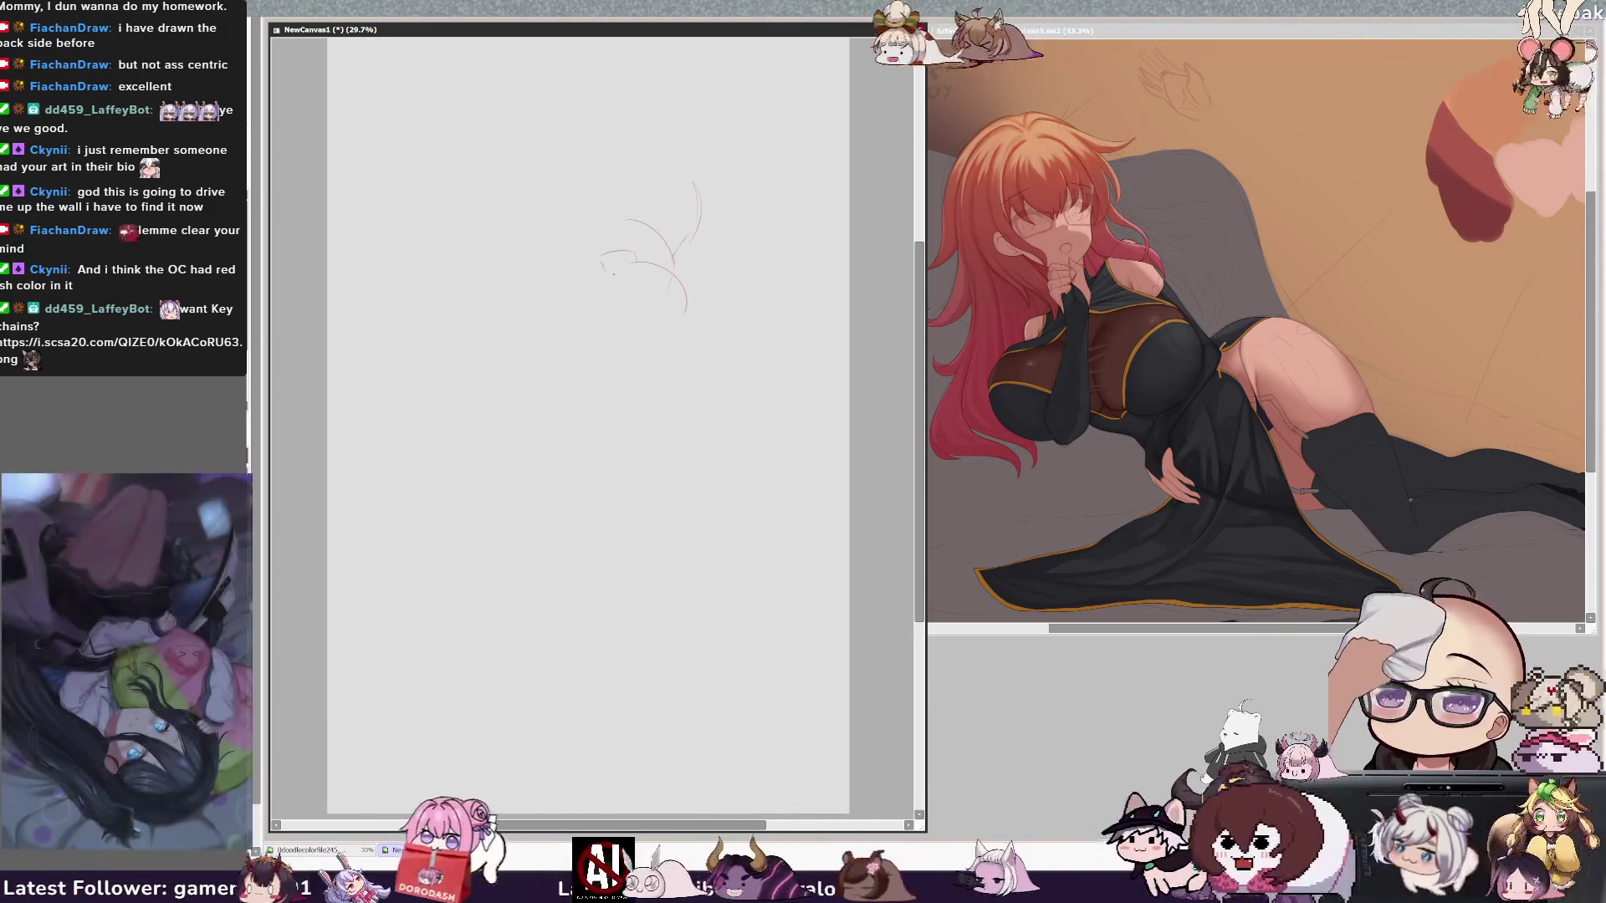
key("ctrl+z")
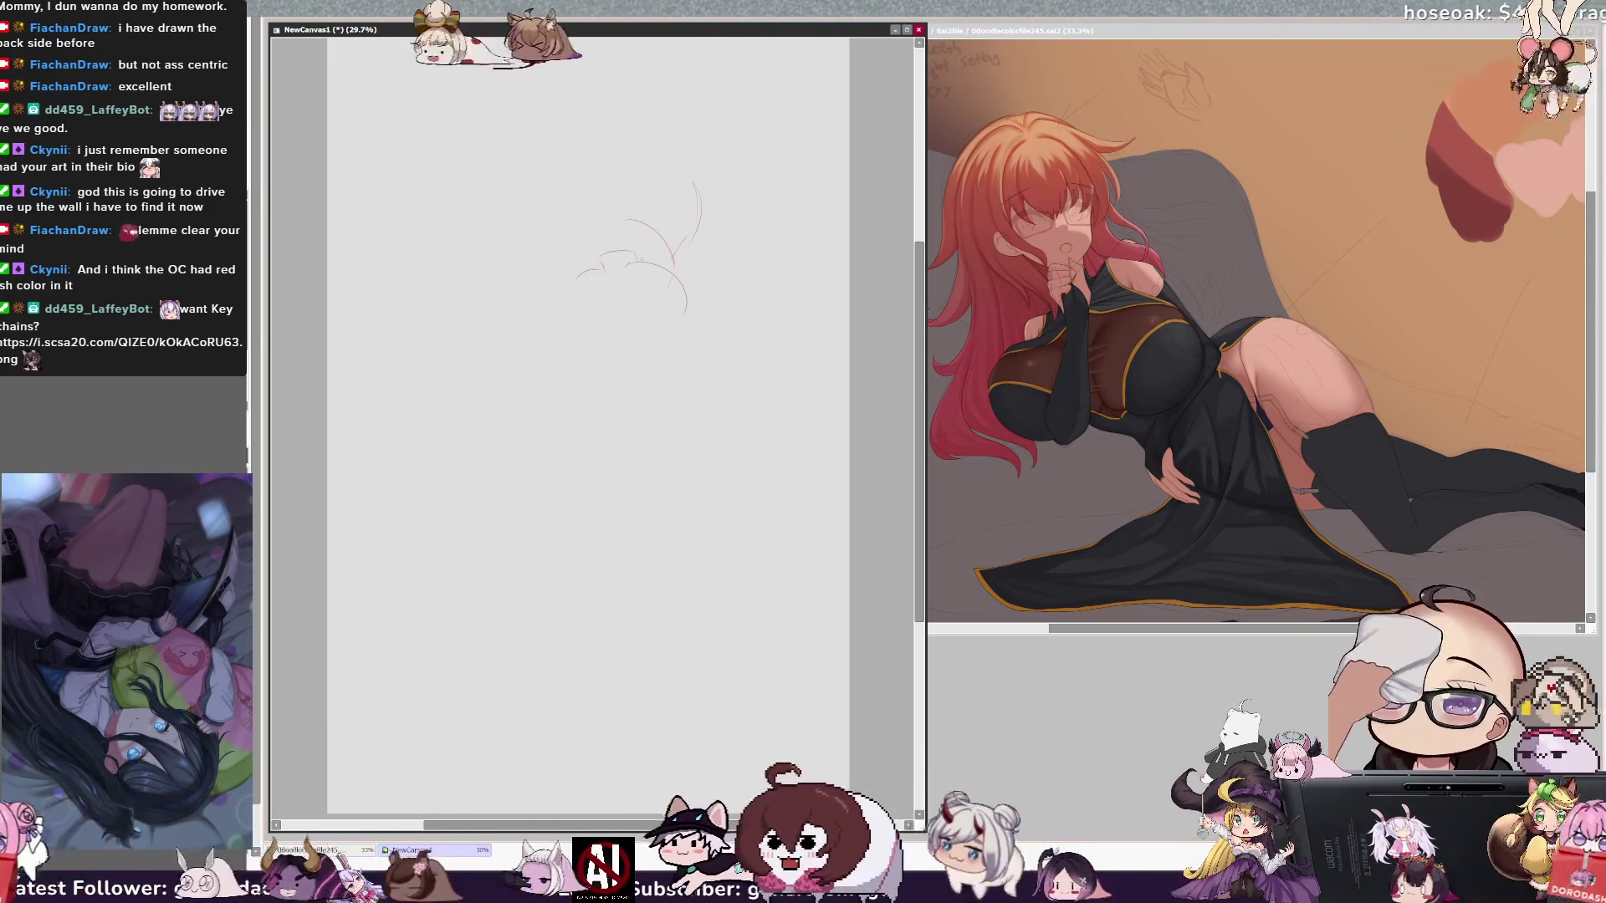
left_click_drag(623, 263, 585, 272)
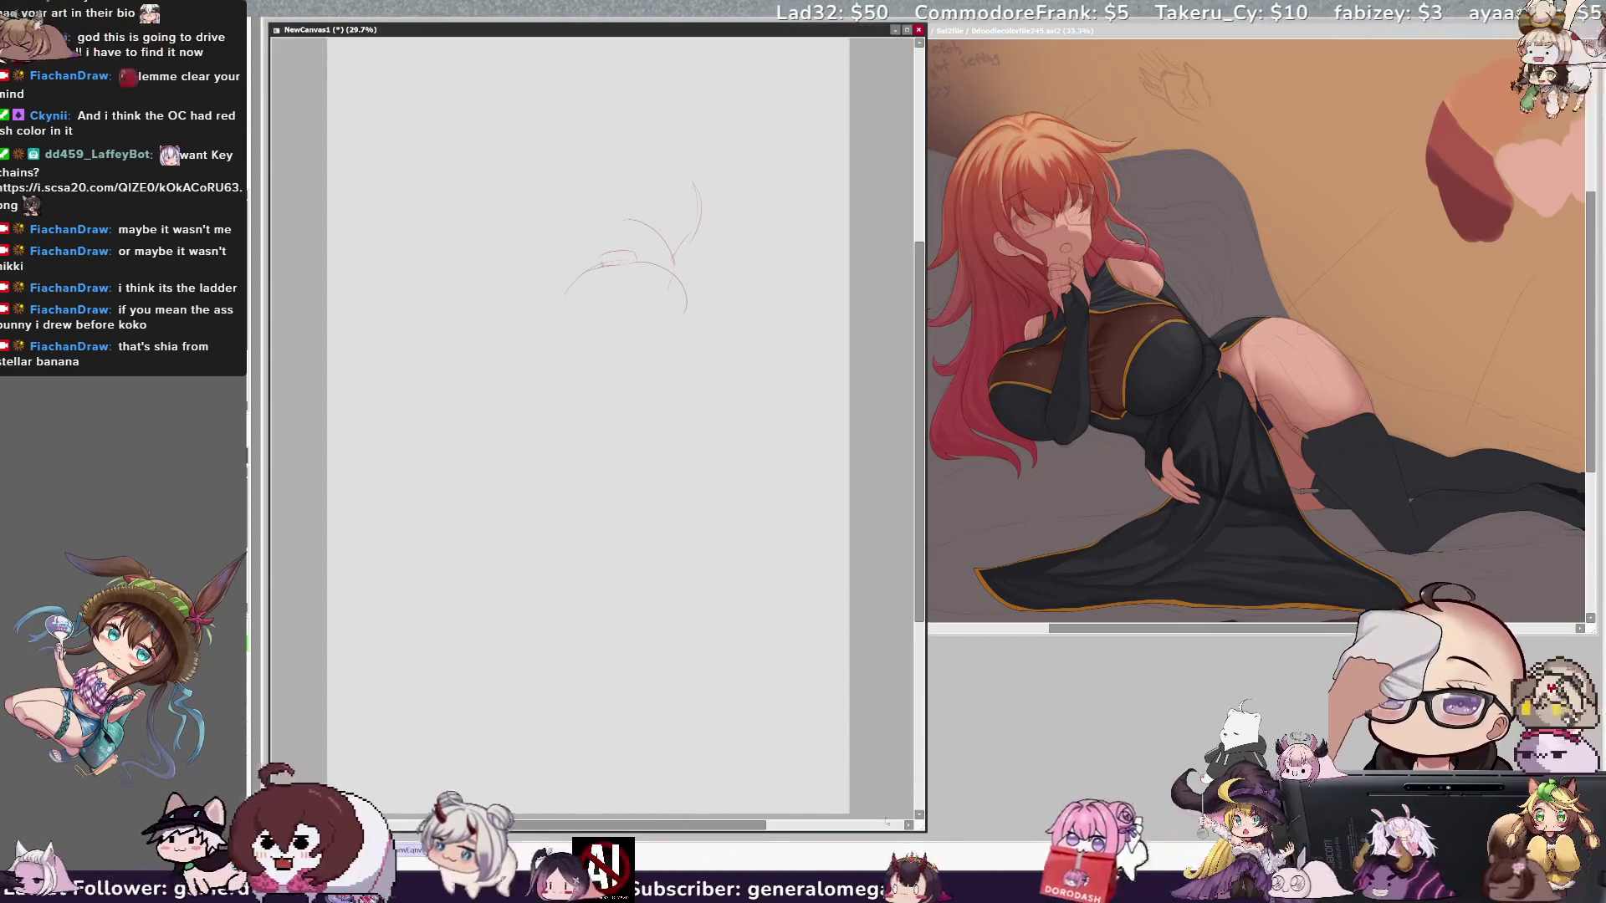
Step: Shrink the brush and draw the curved shoulder lines sweeping down to the left
key("bracketleft")
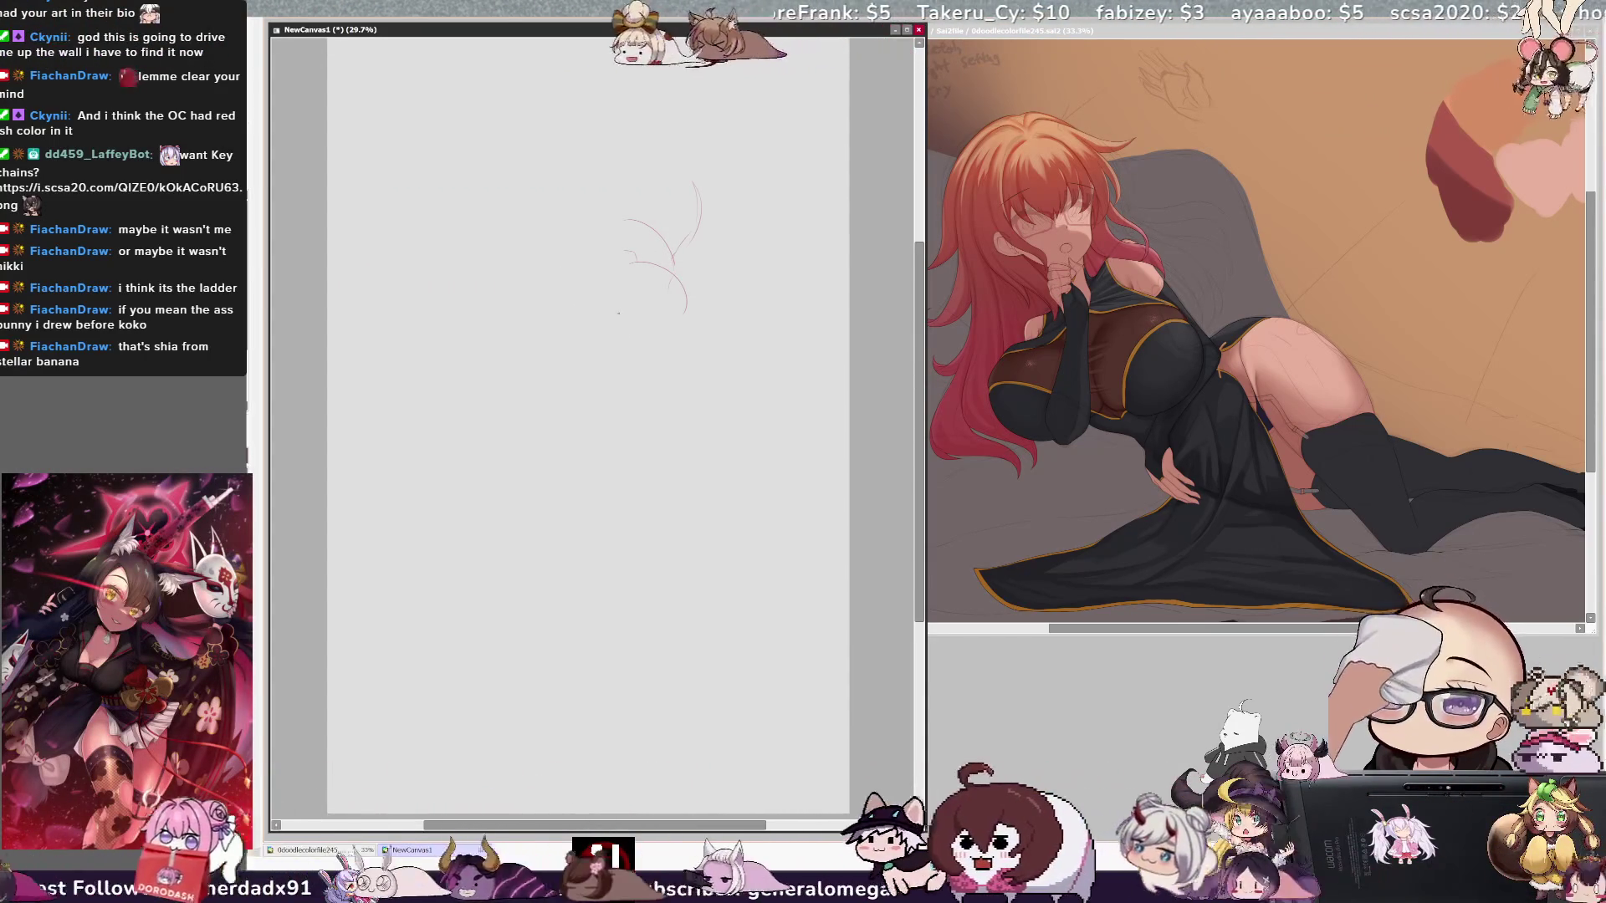
left_click_drag(623, 266, 550, 310)
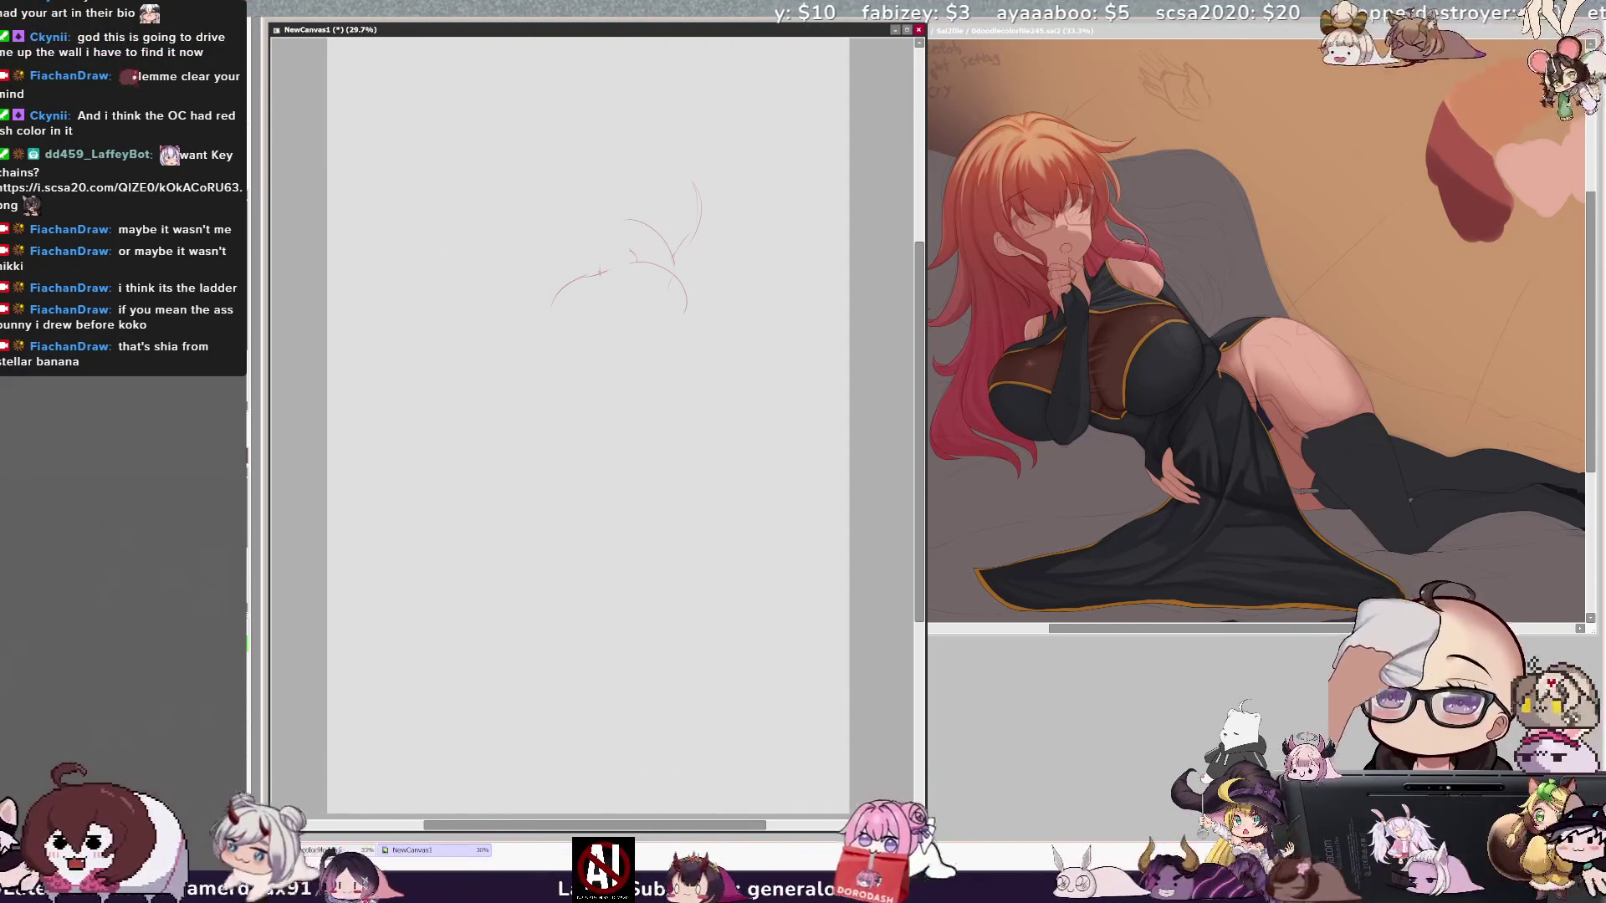
left_click_drag(600, 270, 636, 258)
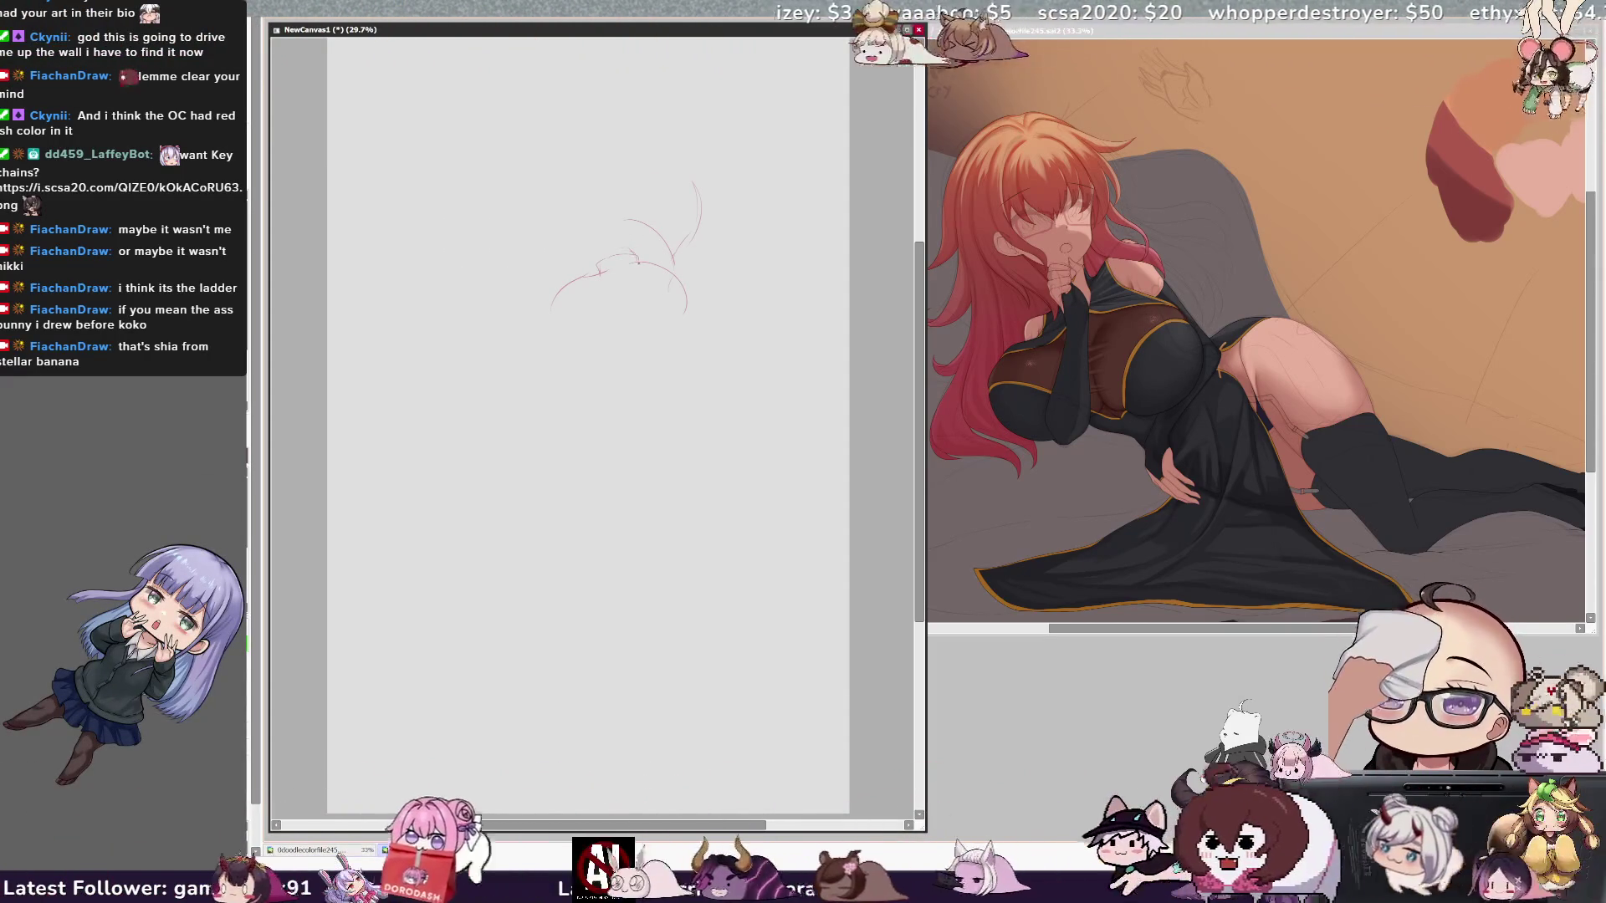
Step: Sketch the head outline, redrawing its top arc, and start a line down the left side
left_click_drag(644, 159, 594, 243)
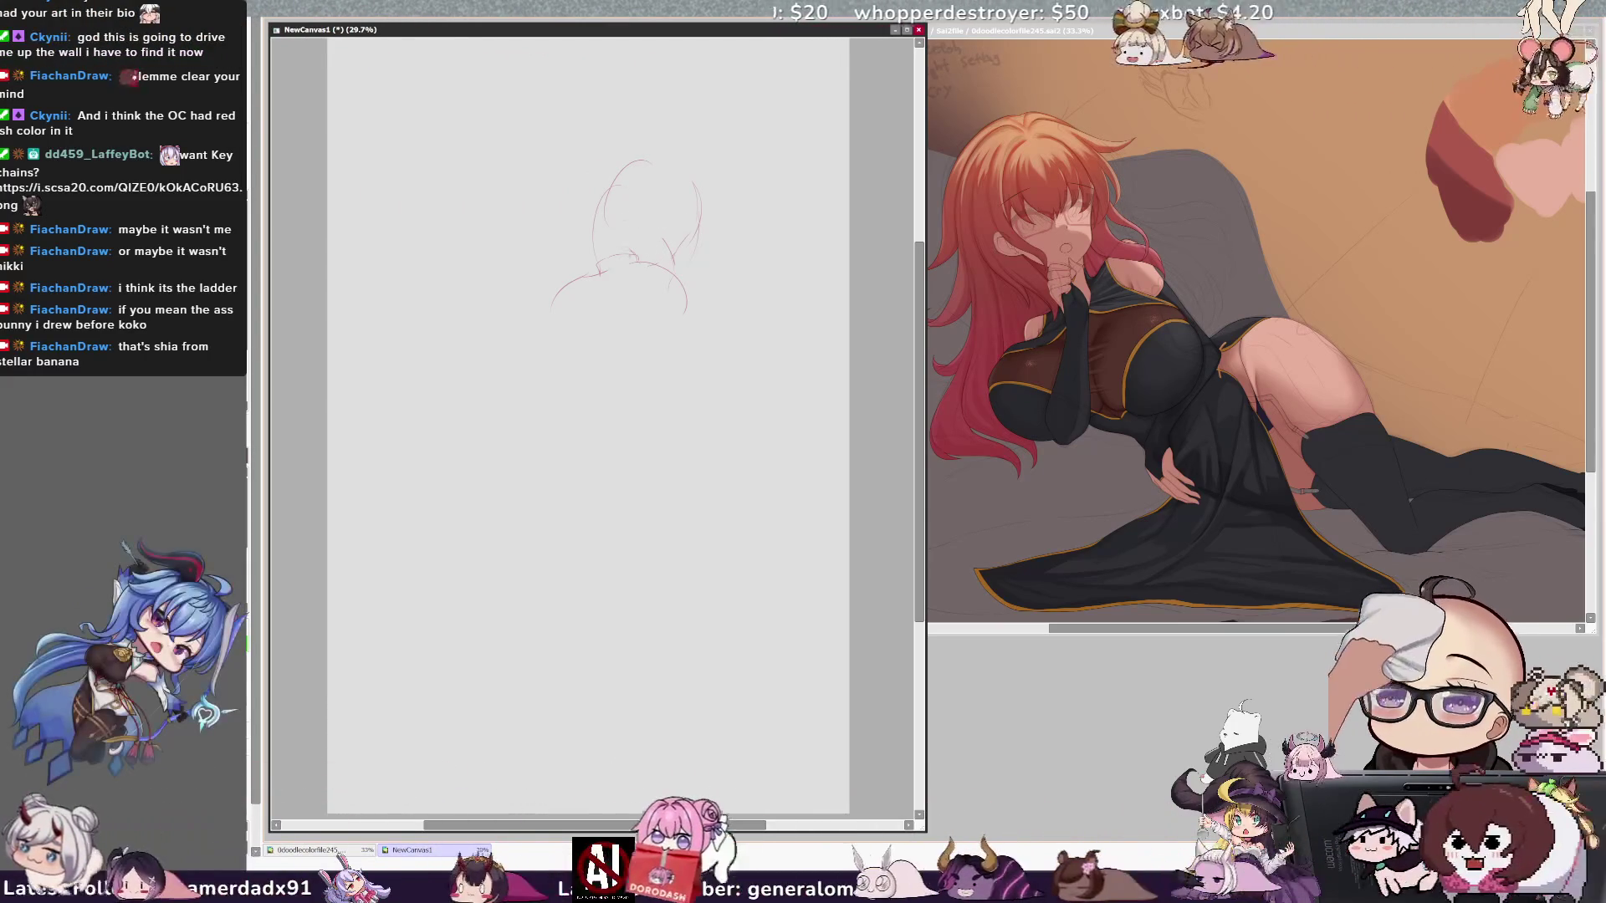
key("ctrl+z")
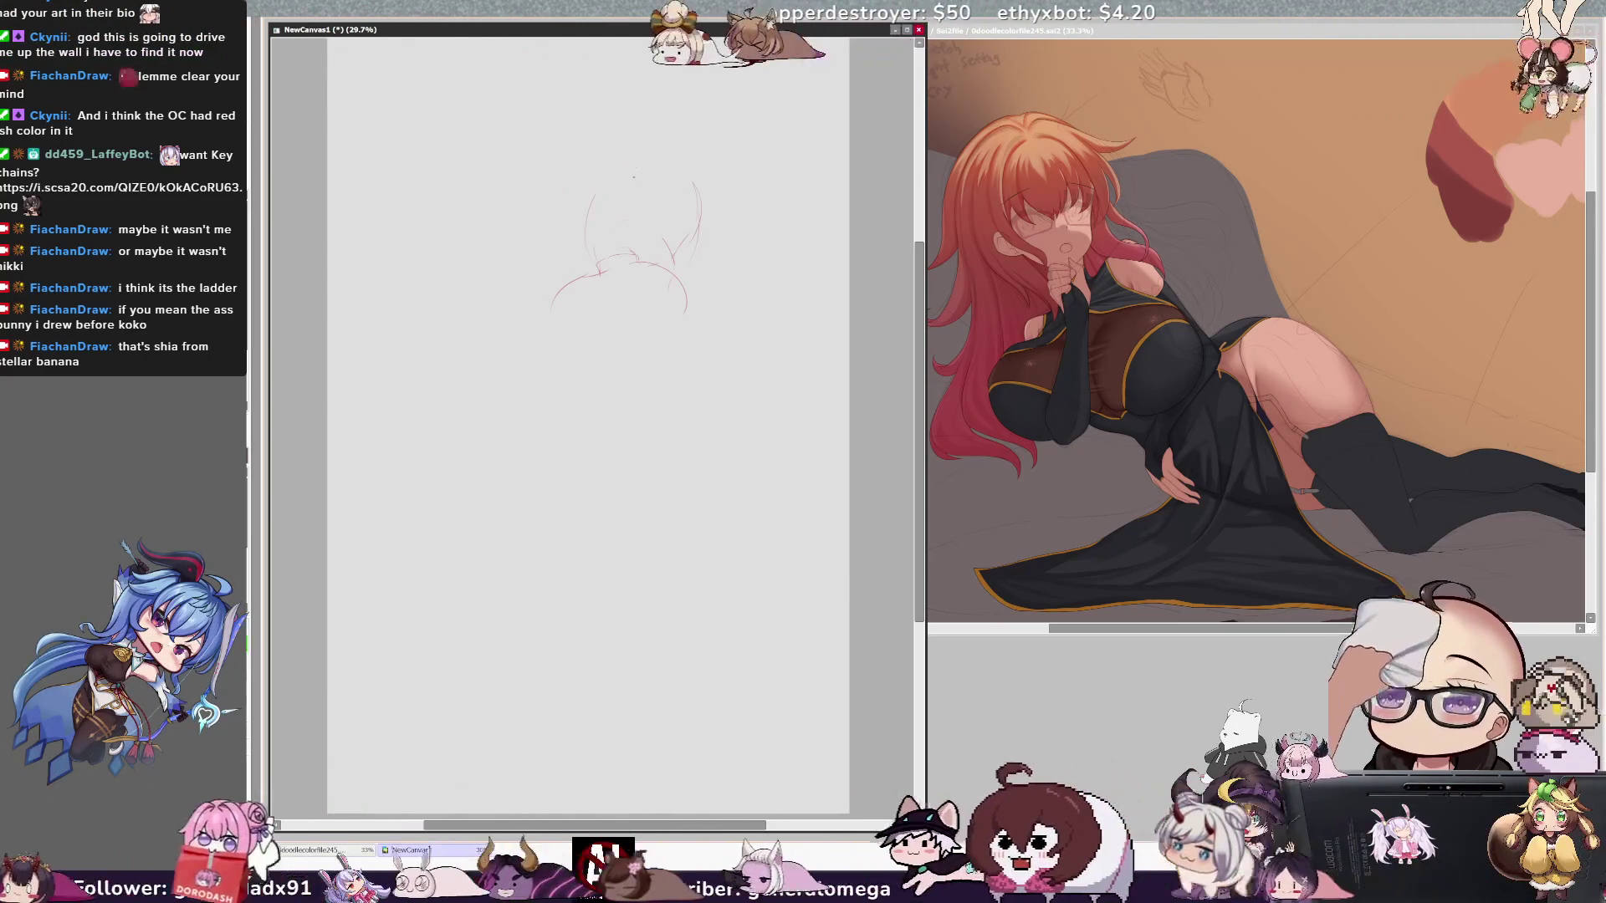
left_click_drag(703, 180, 705, 230)
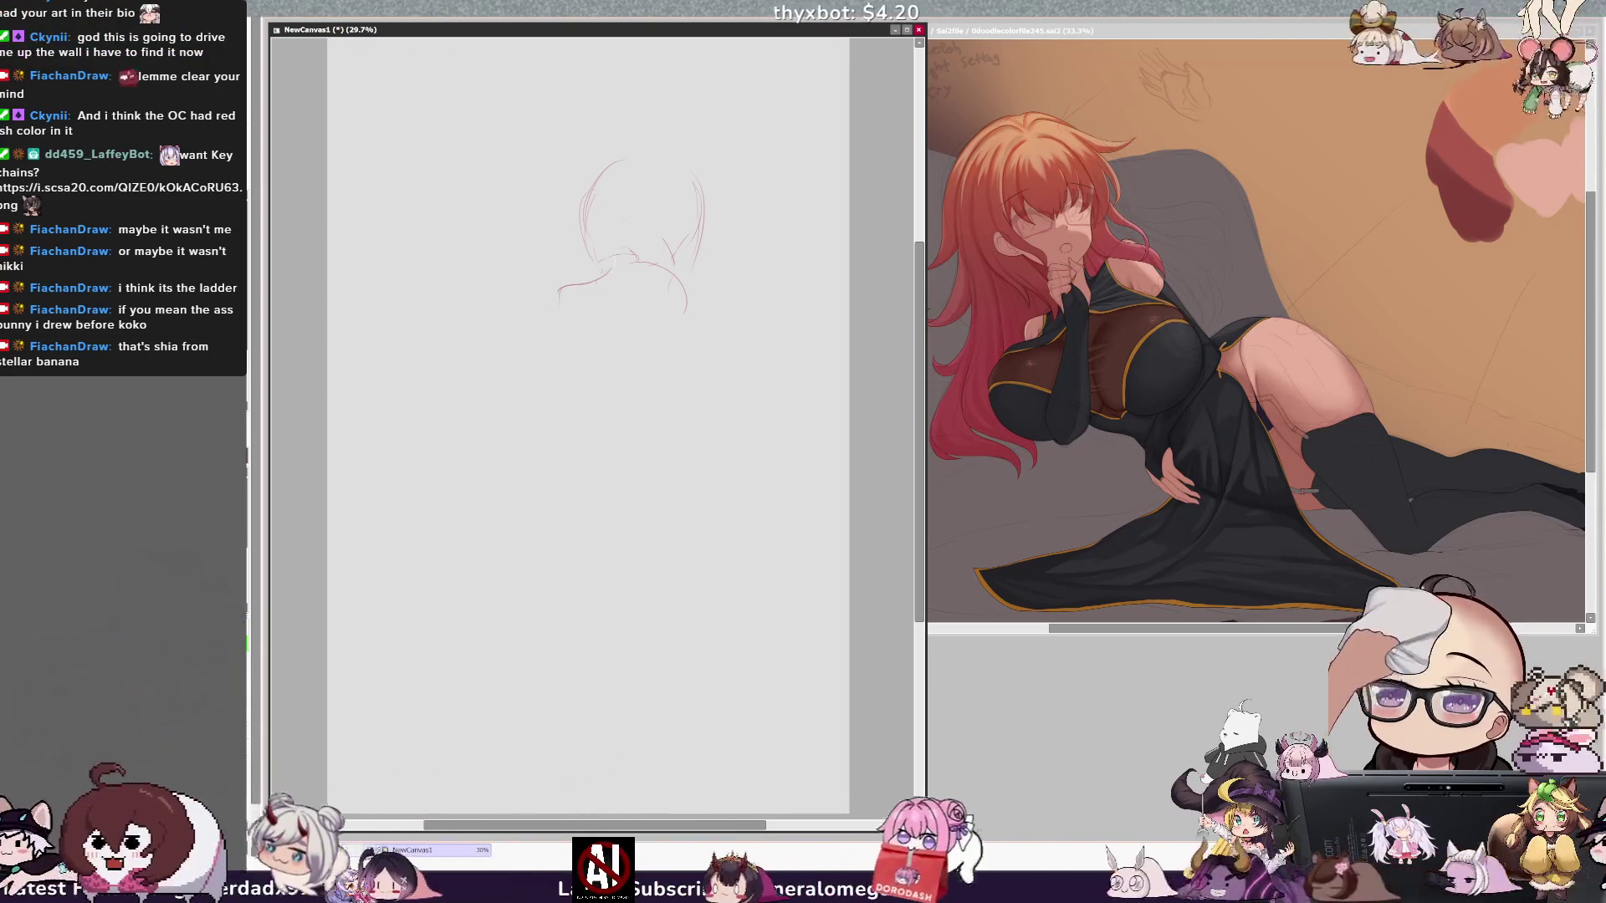
left_click_drag(621, 266, 561, 294)
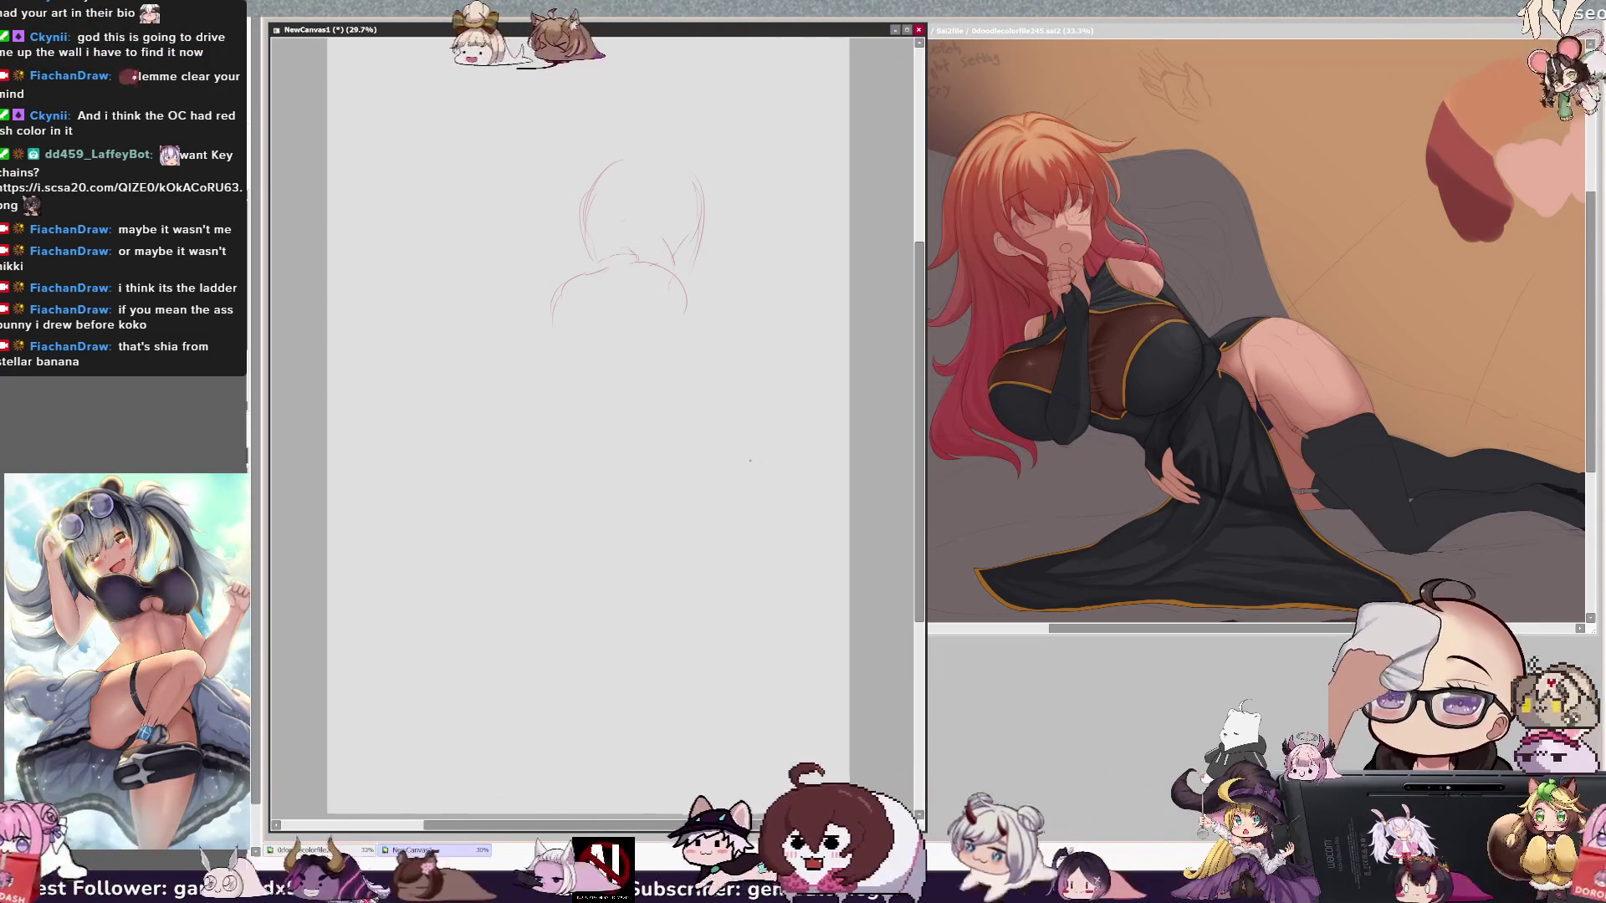
left_click_drag(756, 826, 747, 828)
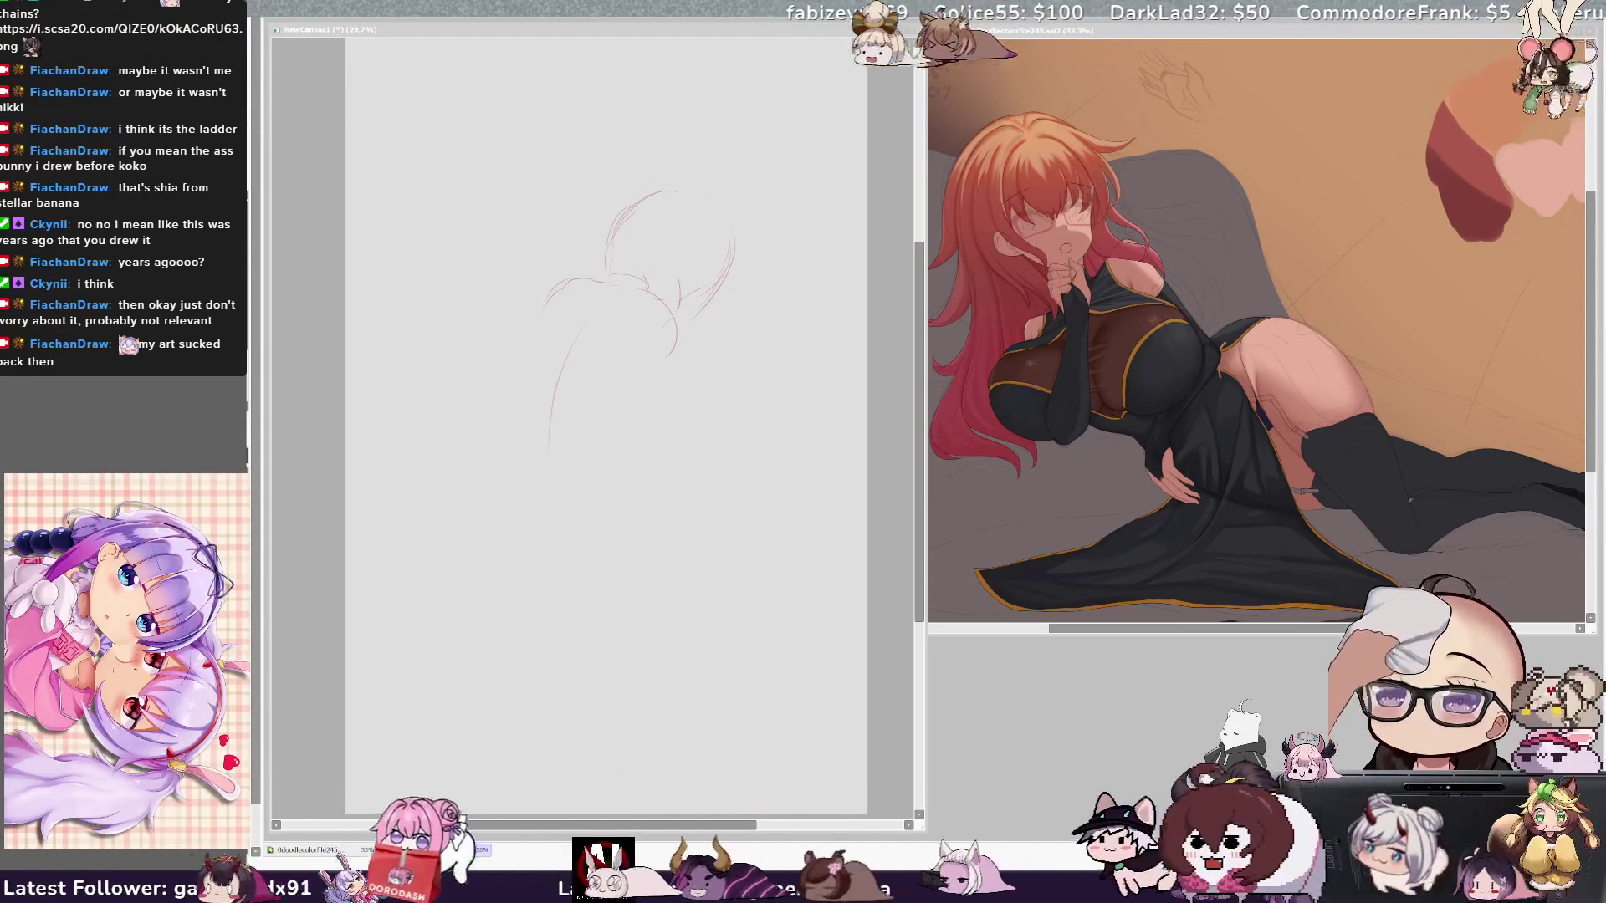
Step: Pencil the figure's long left torso contour and a short stroke at the waist
left_click(639, 465)
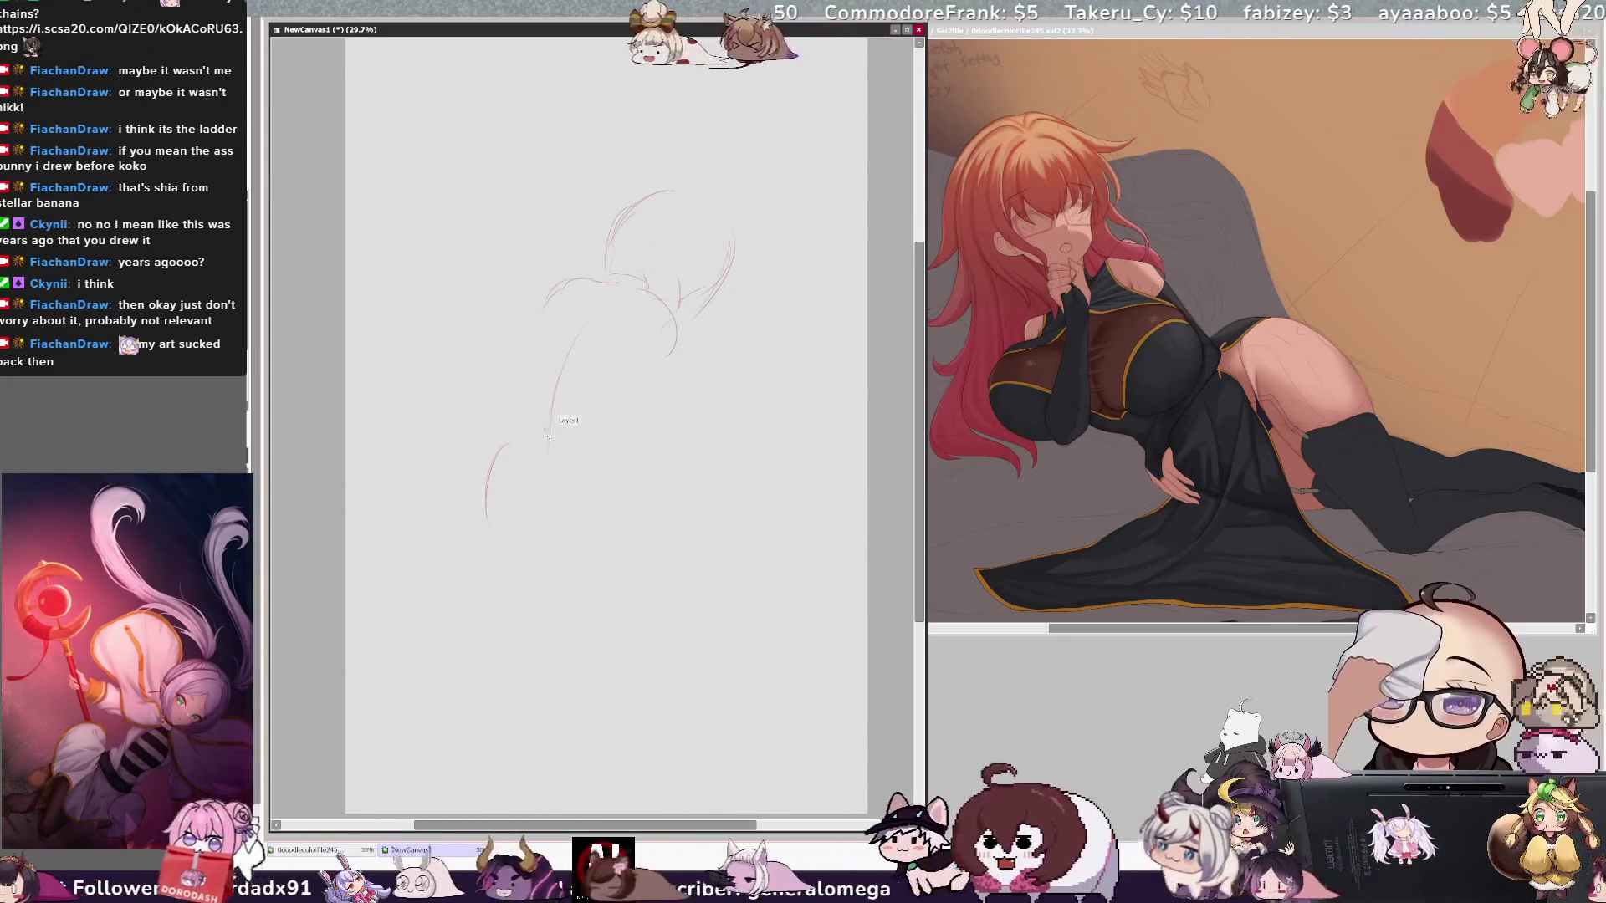
mouse_move(526, 425)
left_mouse_down()
mouse_move(488, 535)
mouse_move(514, 576)
mouse_move(586, 590)
left_mouse_up()
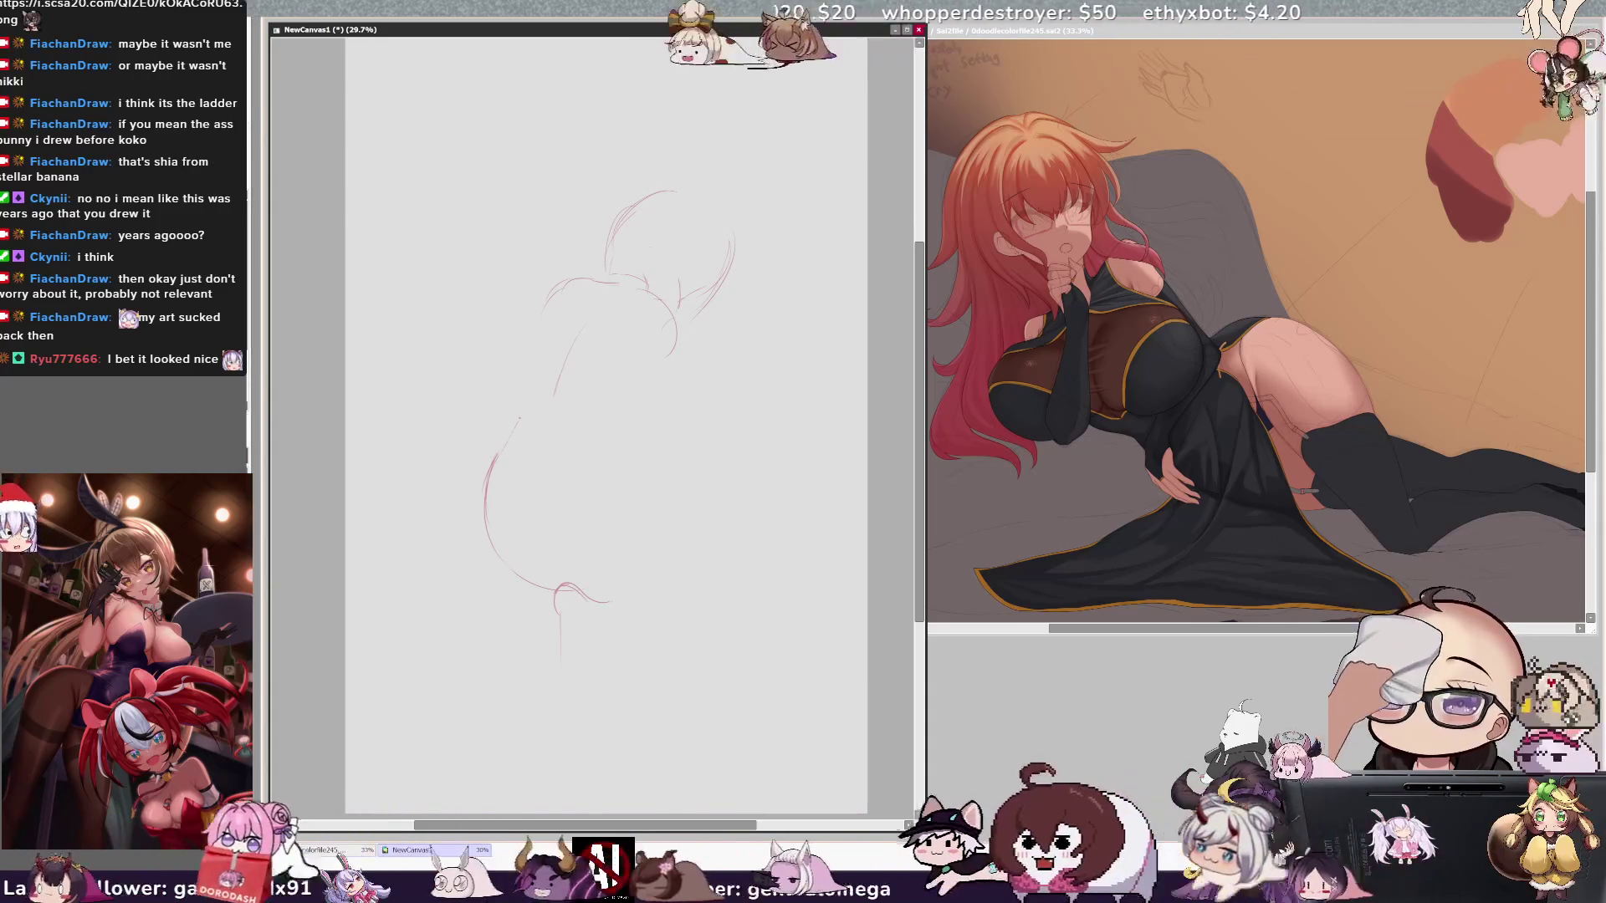
left_click_drag(544, 289, 500, 455)
left_click_drag(568, 387, 613, 389)
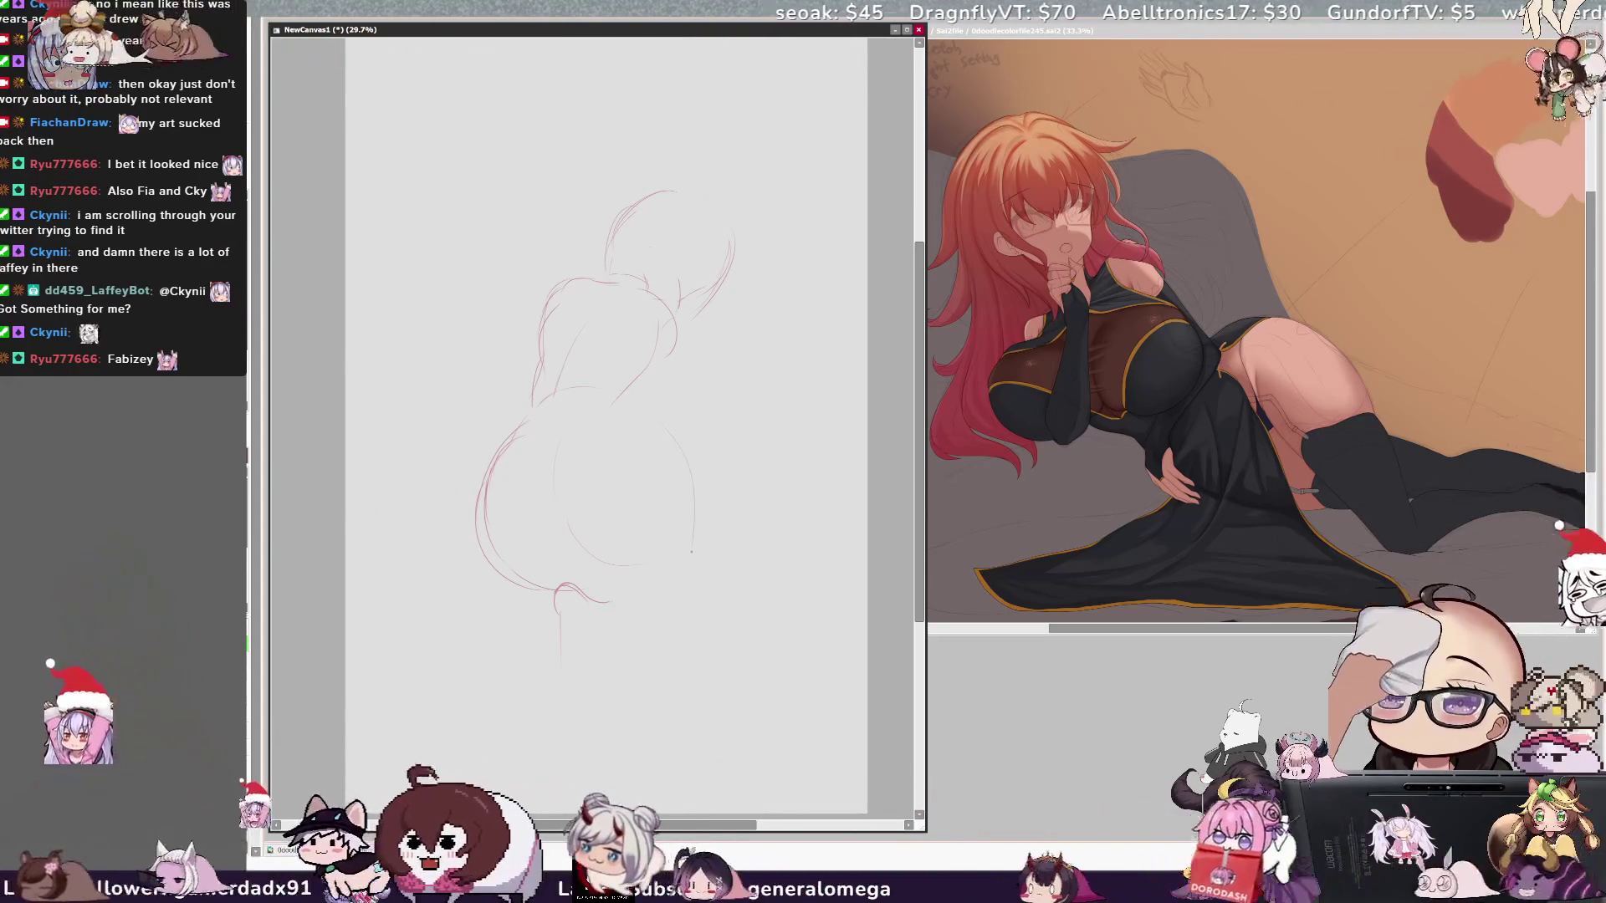
Step: Add the right hip curve, erase stray left torso lines, and draw the waist line
left_click_drag(671, 422, 691, 552)
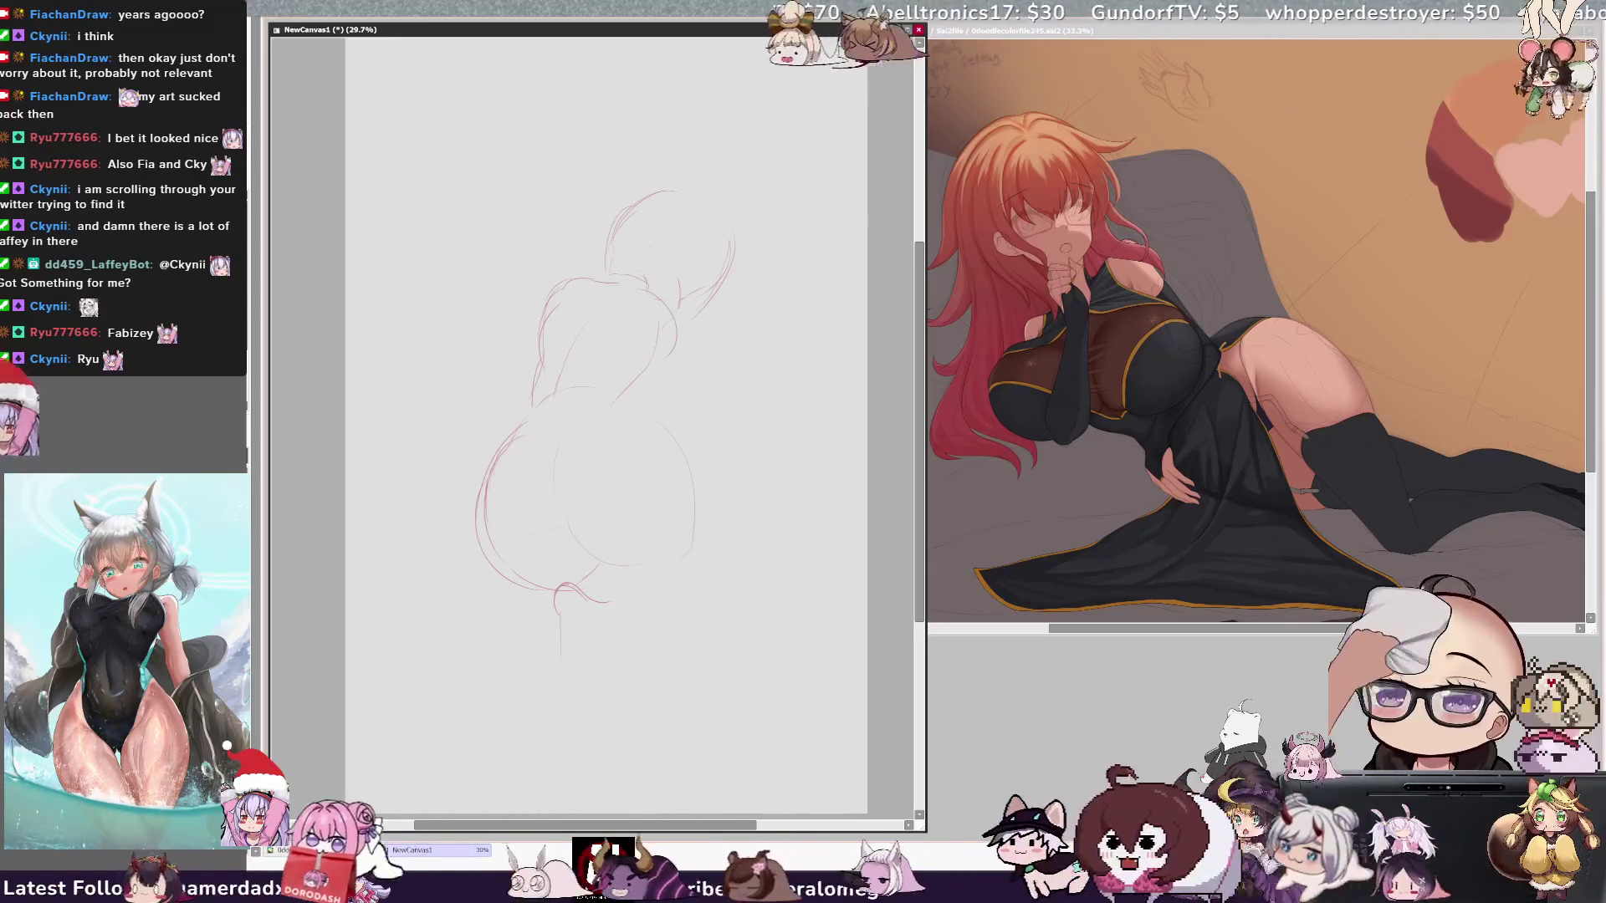
mouse_move(545, 405)
left_mouse_down()
mouse_move(535, 343)
mouse_move(559, 299)
mouse_move(536, 400)
left_mouse_up()
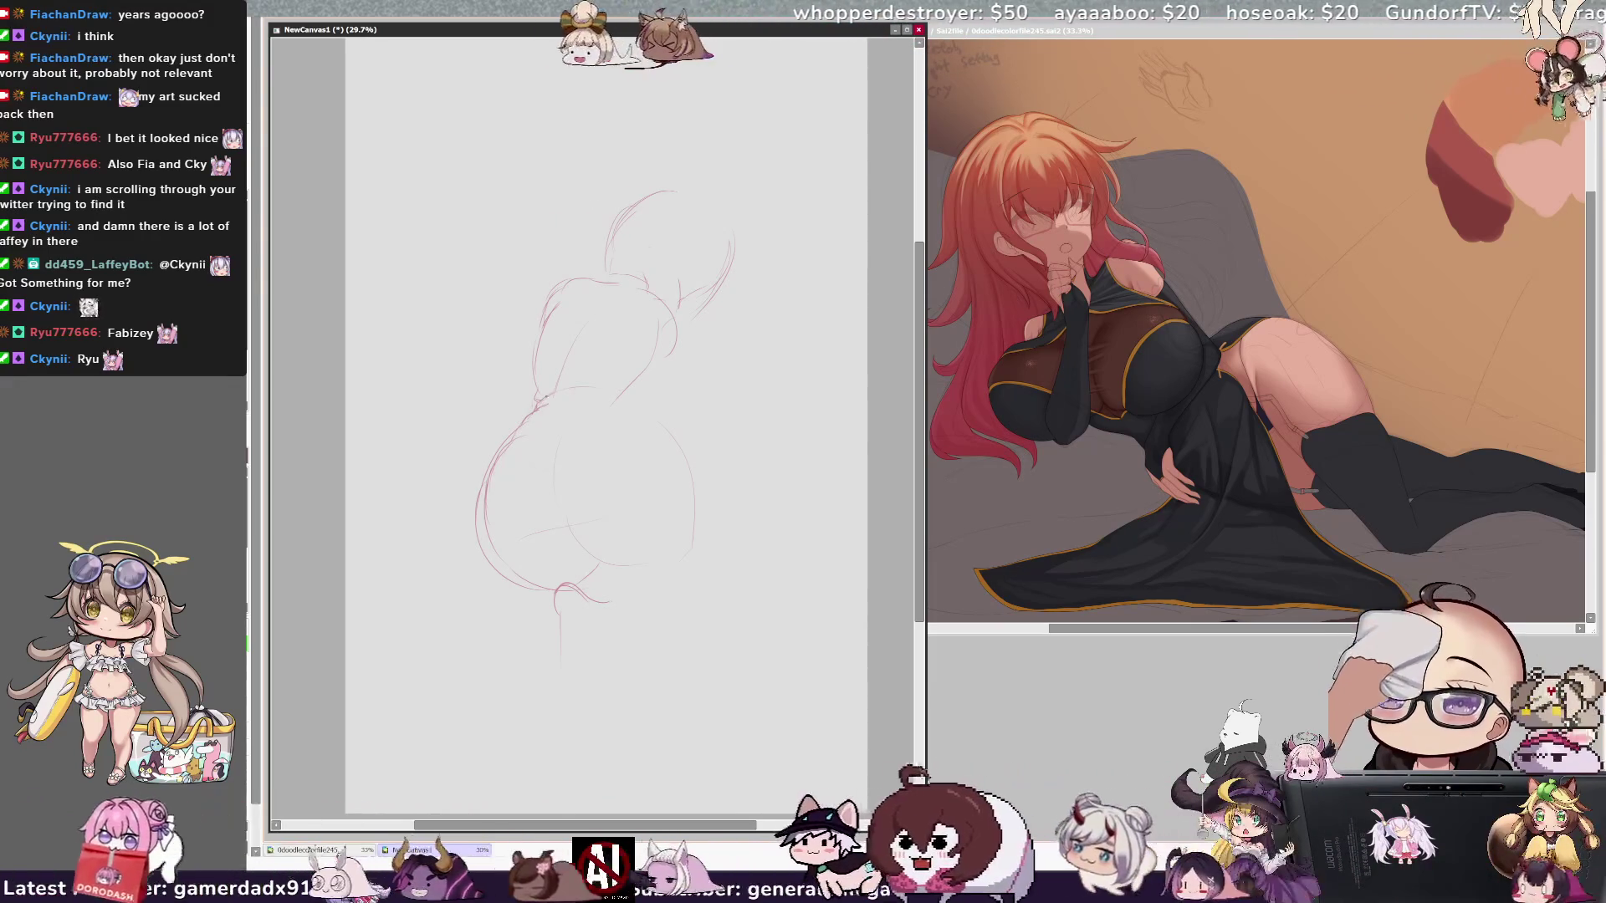
left_click_drag(537, 401, 623, 387)
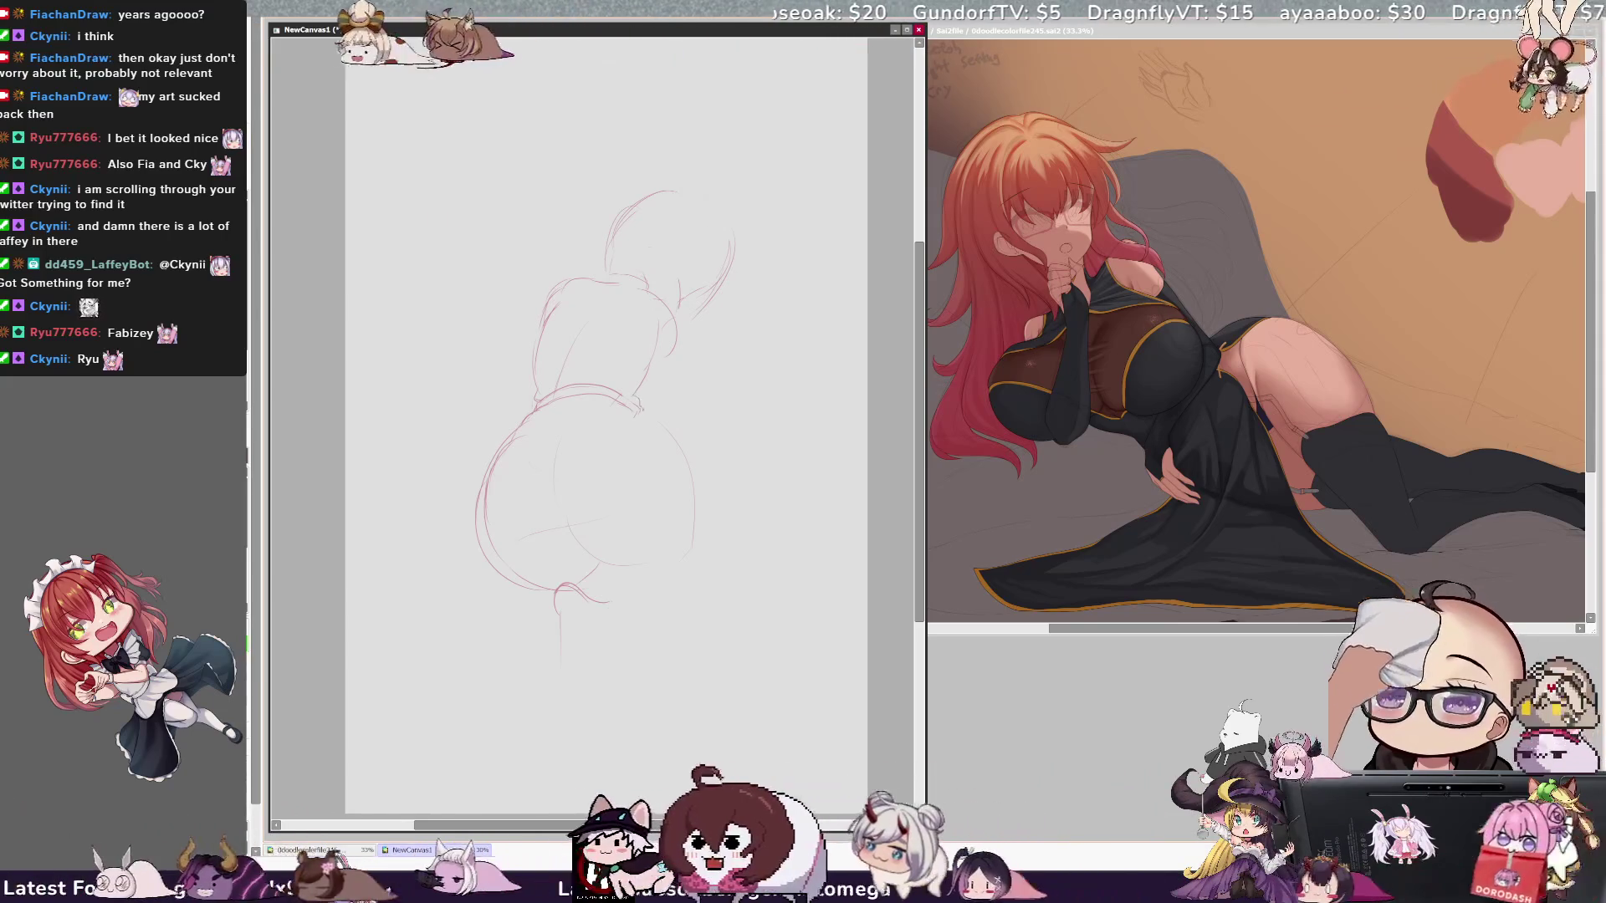
left_click_drag(650, 370, 653, 406)
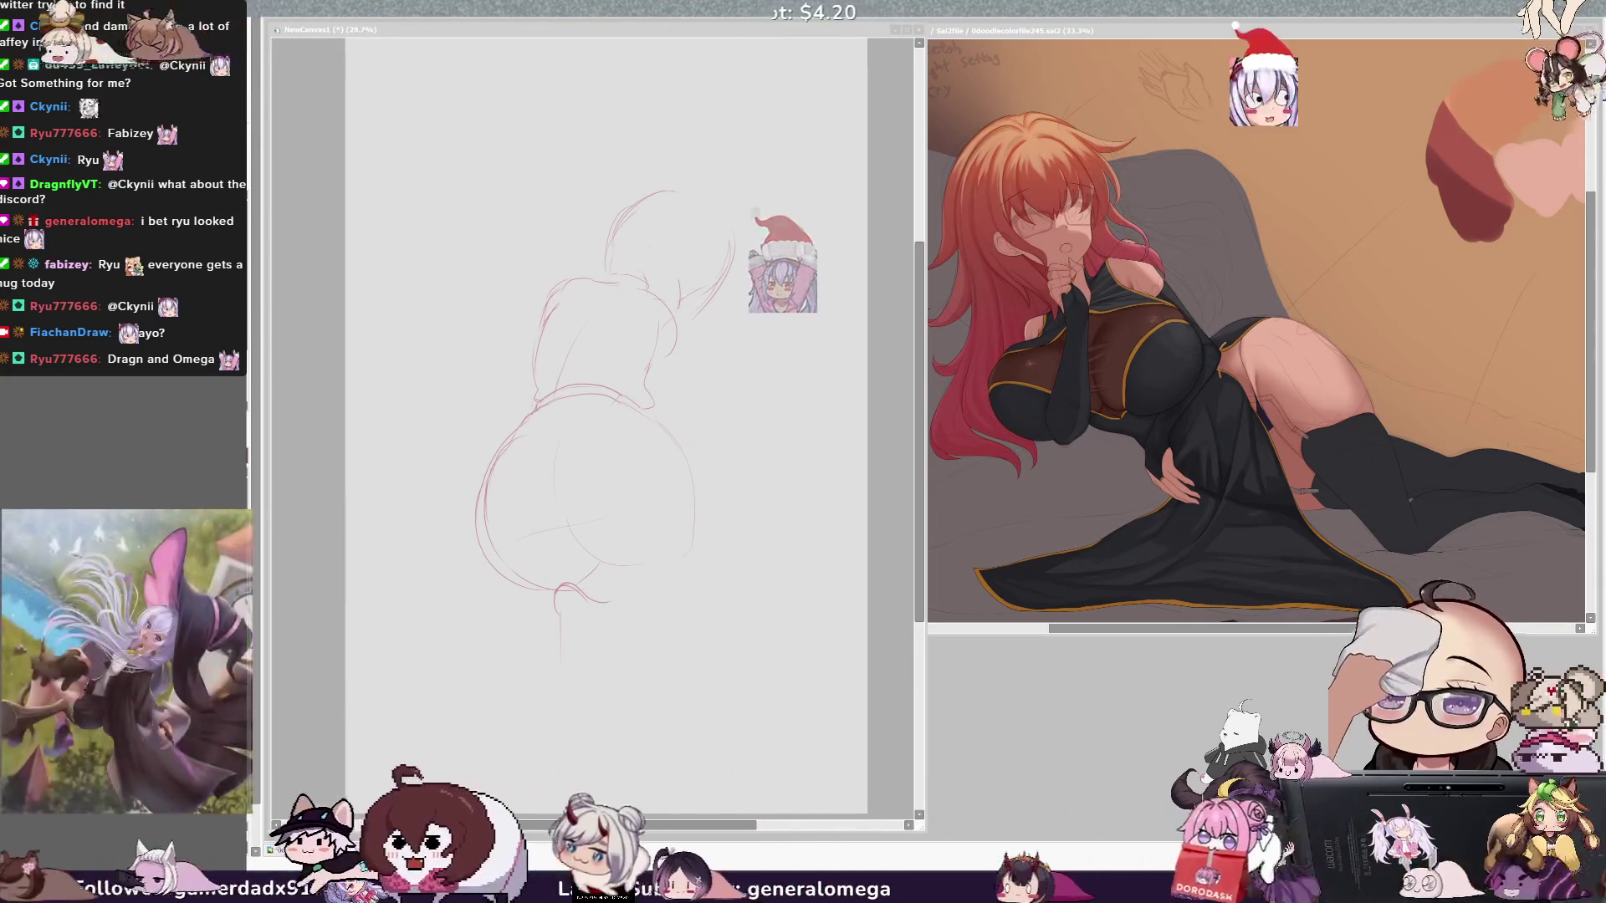
Step: Draw a loose lasso selection around the head sketch
left_click(716, 368)
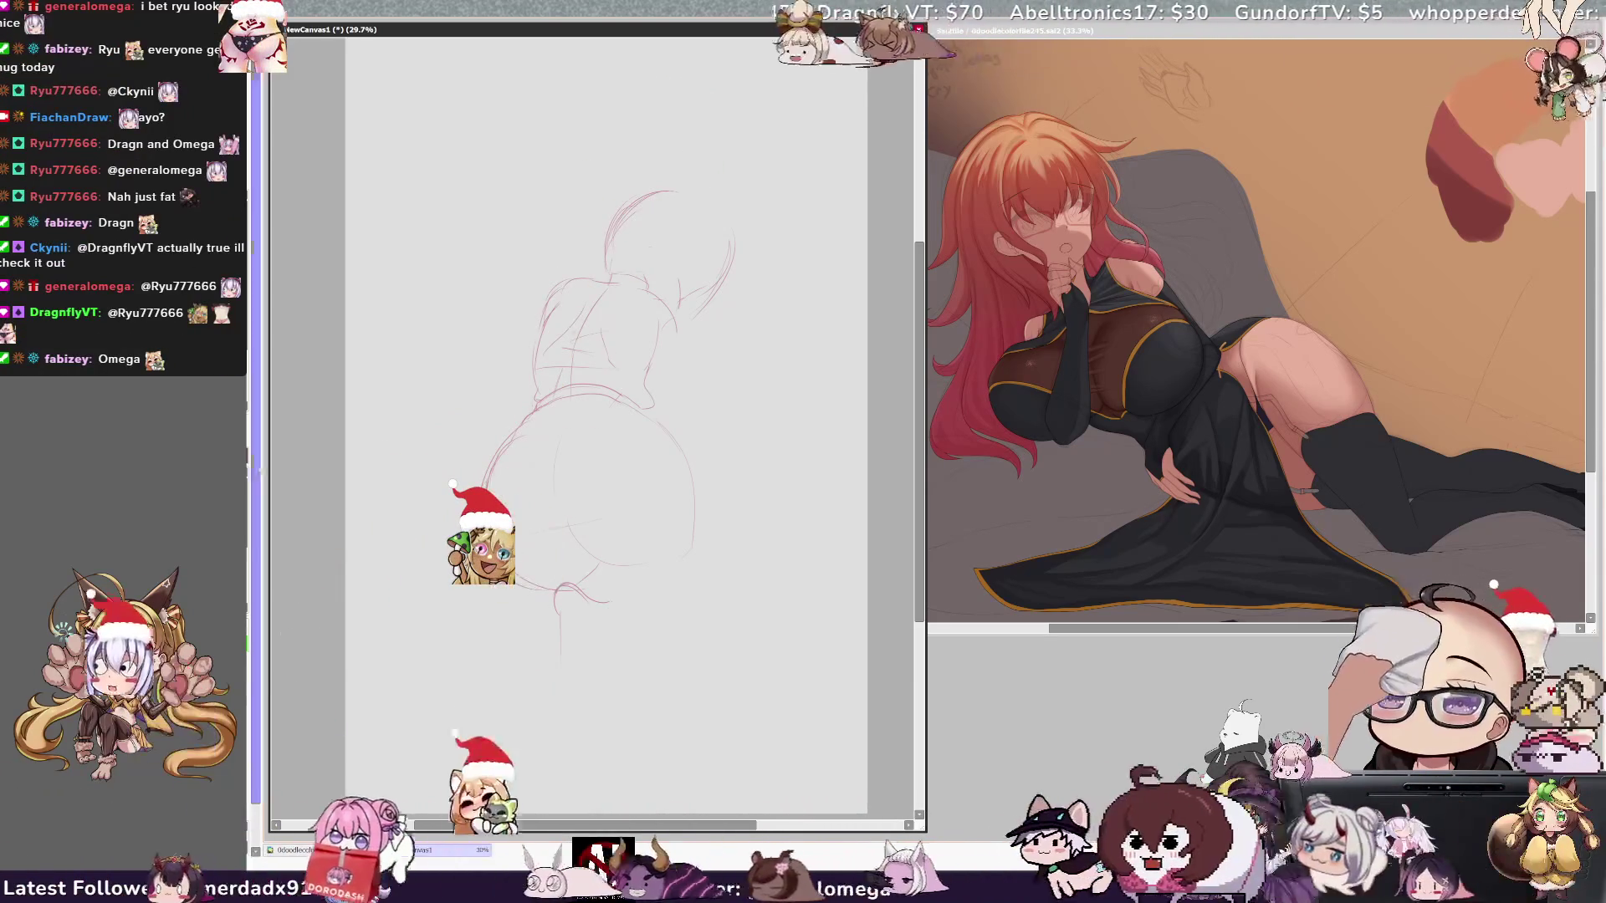
mouse_move(606, 267)
left_mouse_down()
mouse_move(681, 331)
mouse_move(654, 244)
left_mouse_up()
key("ctrl+t")
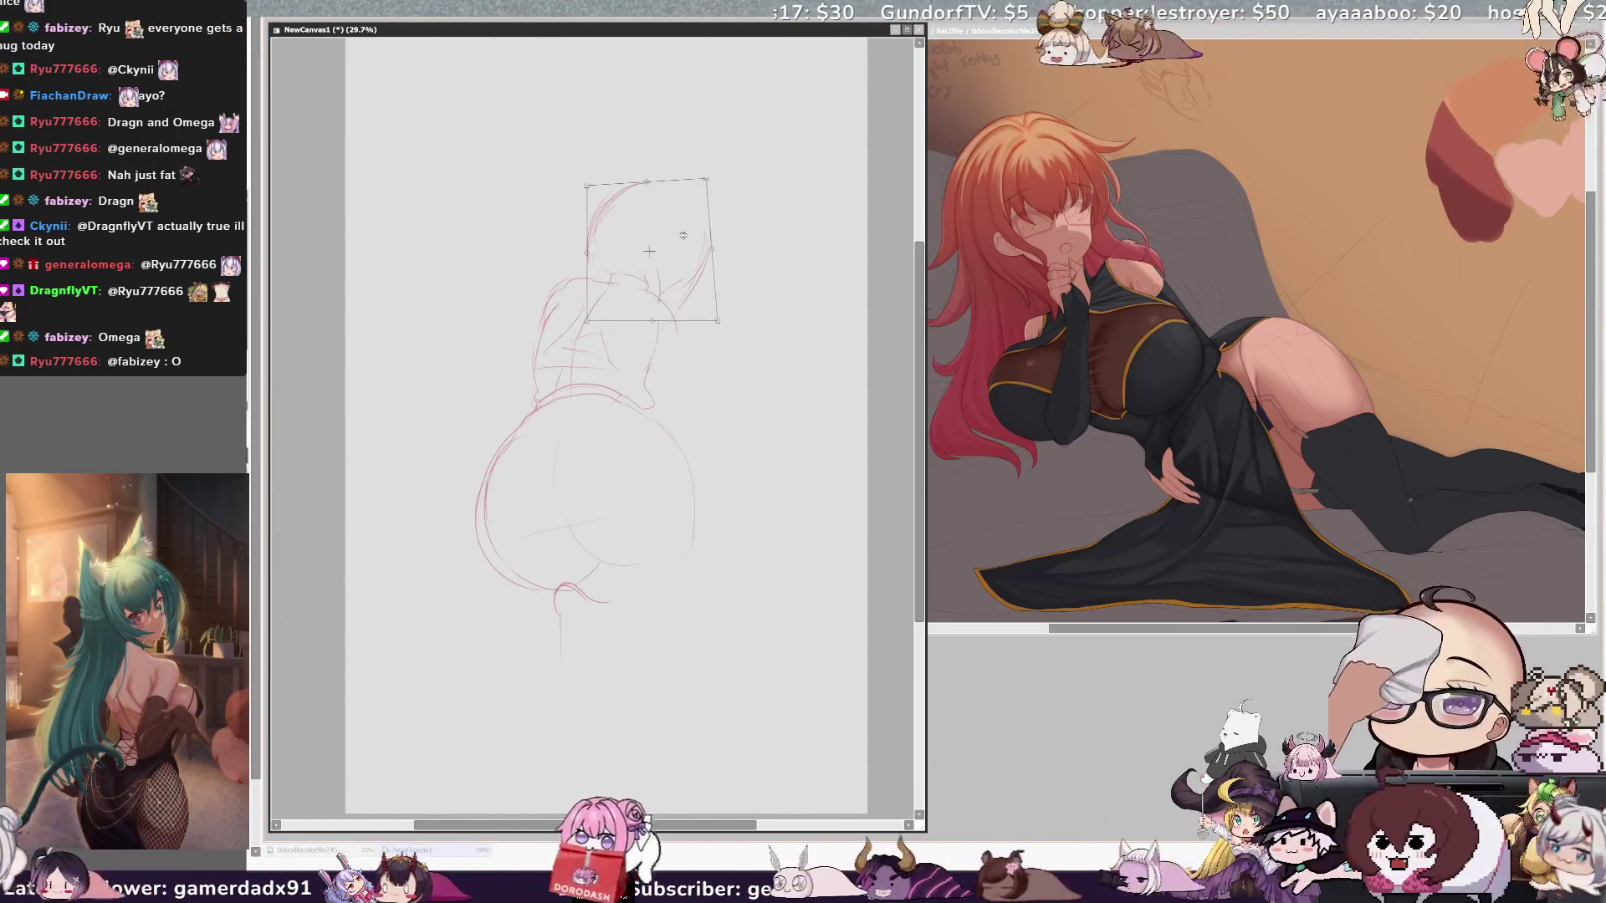
key("Return")
left_click_drag(573, 251, 740, 306)
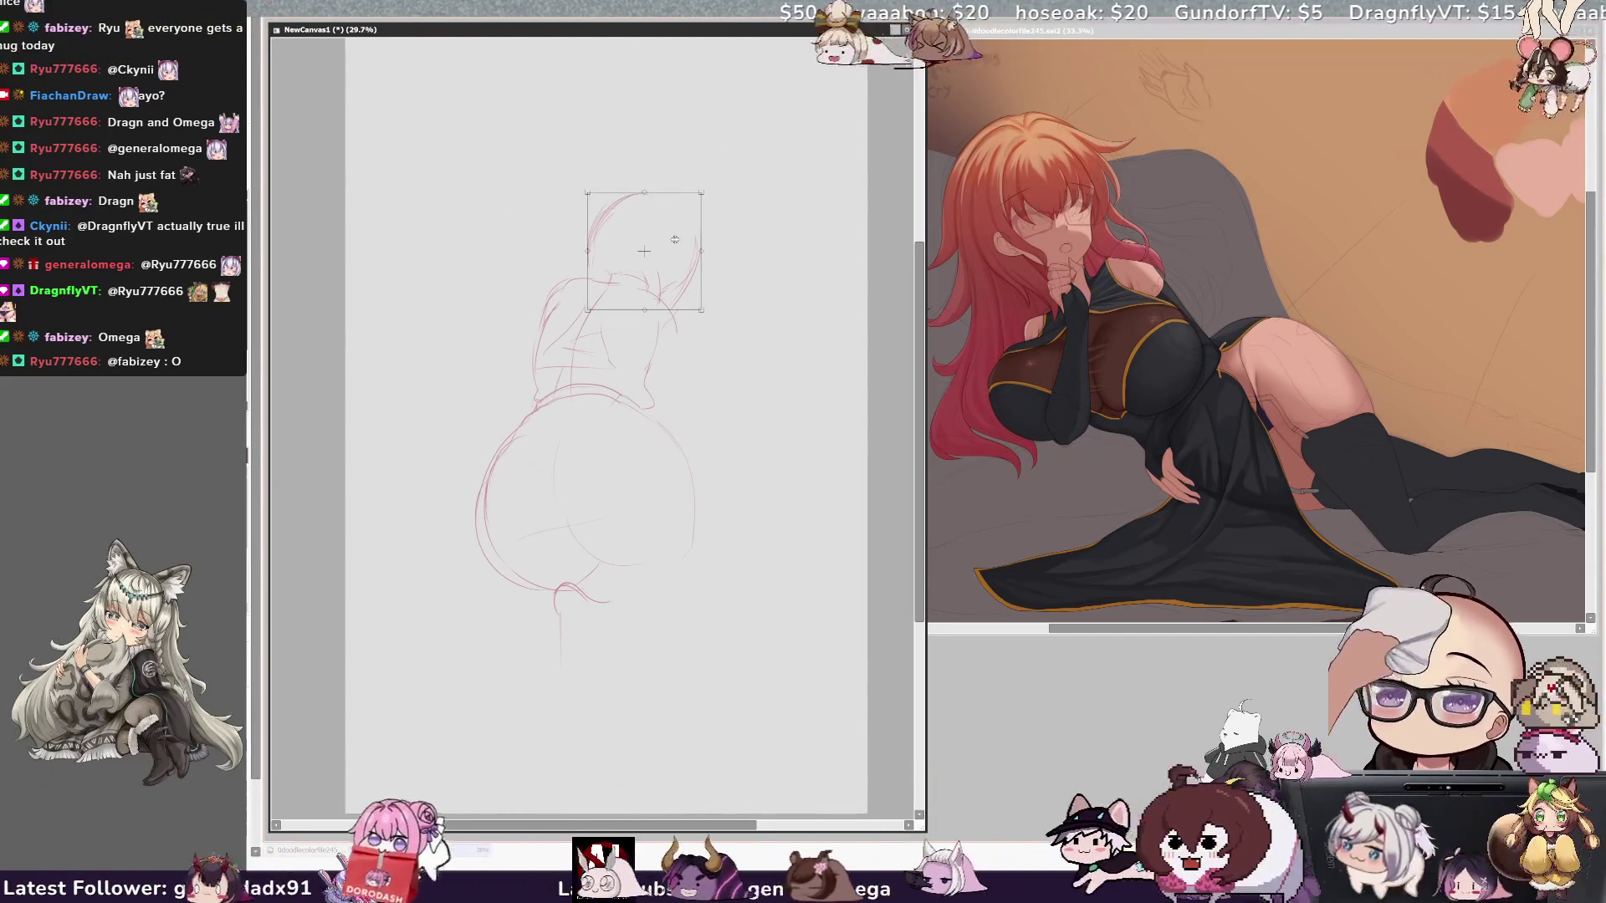
key("Return")
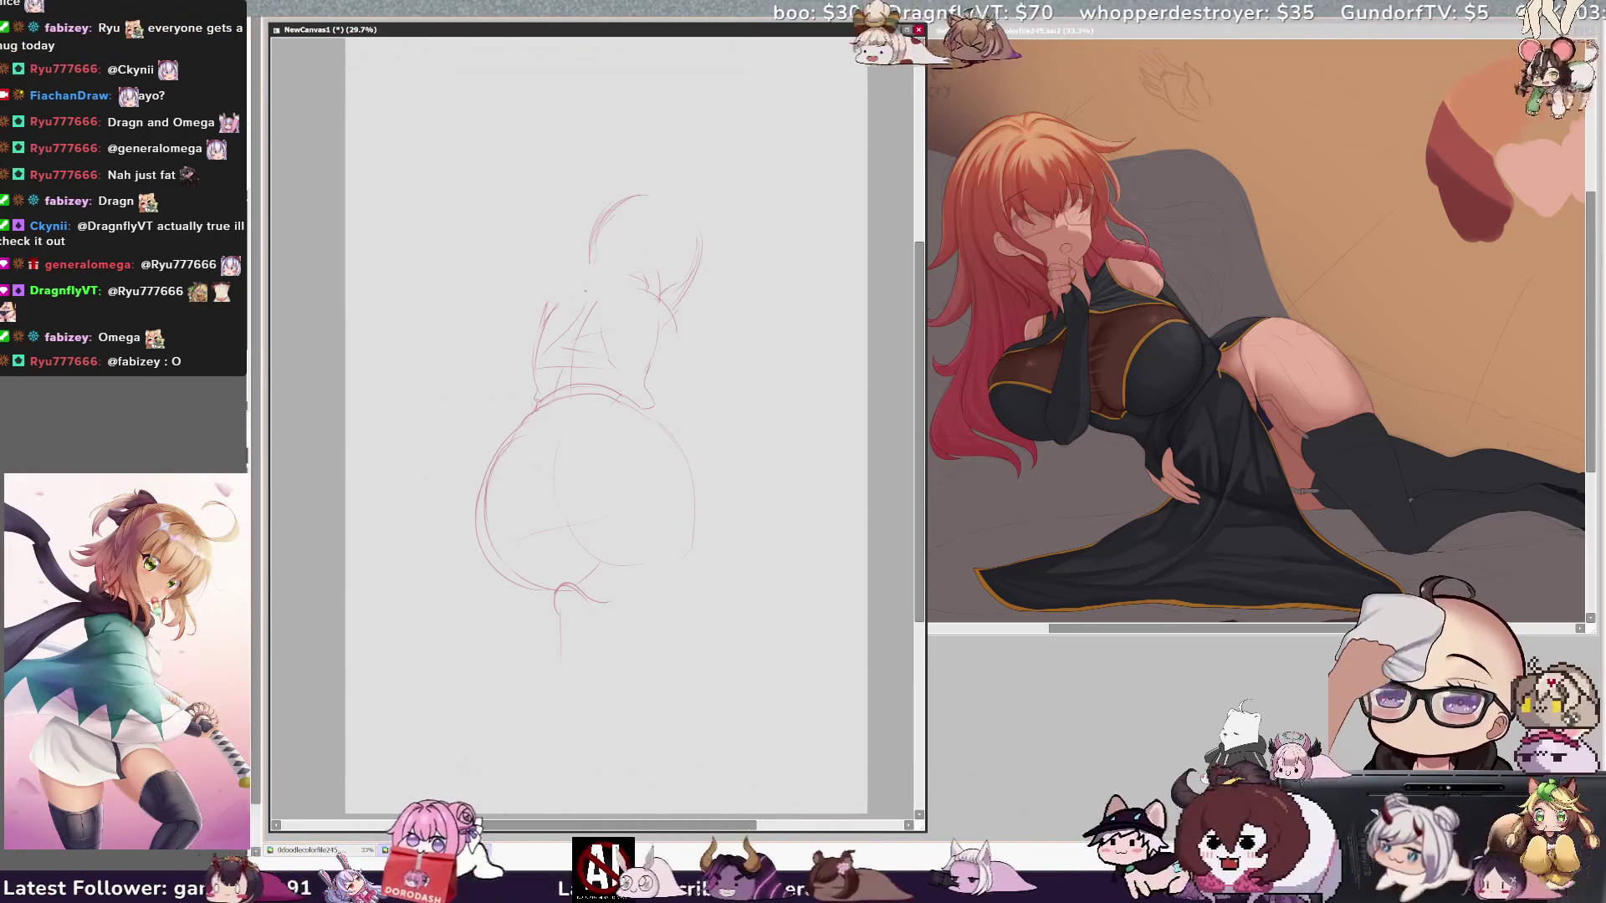
mouse_move(594, 271)
left_mouse_down()
mouse_move(634, 287)
mouse_move(596, 278)
left_mouse_up()
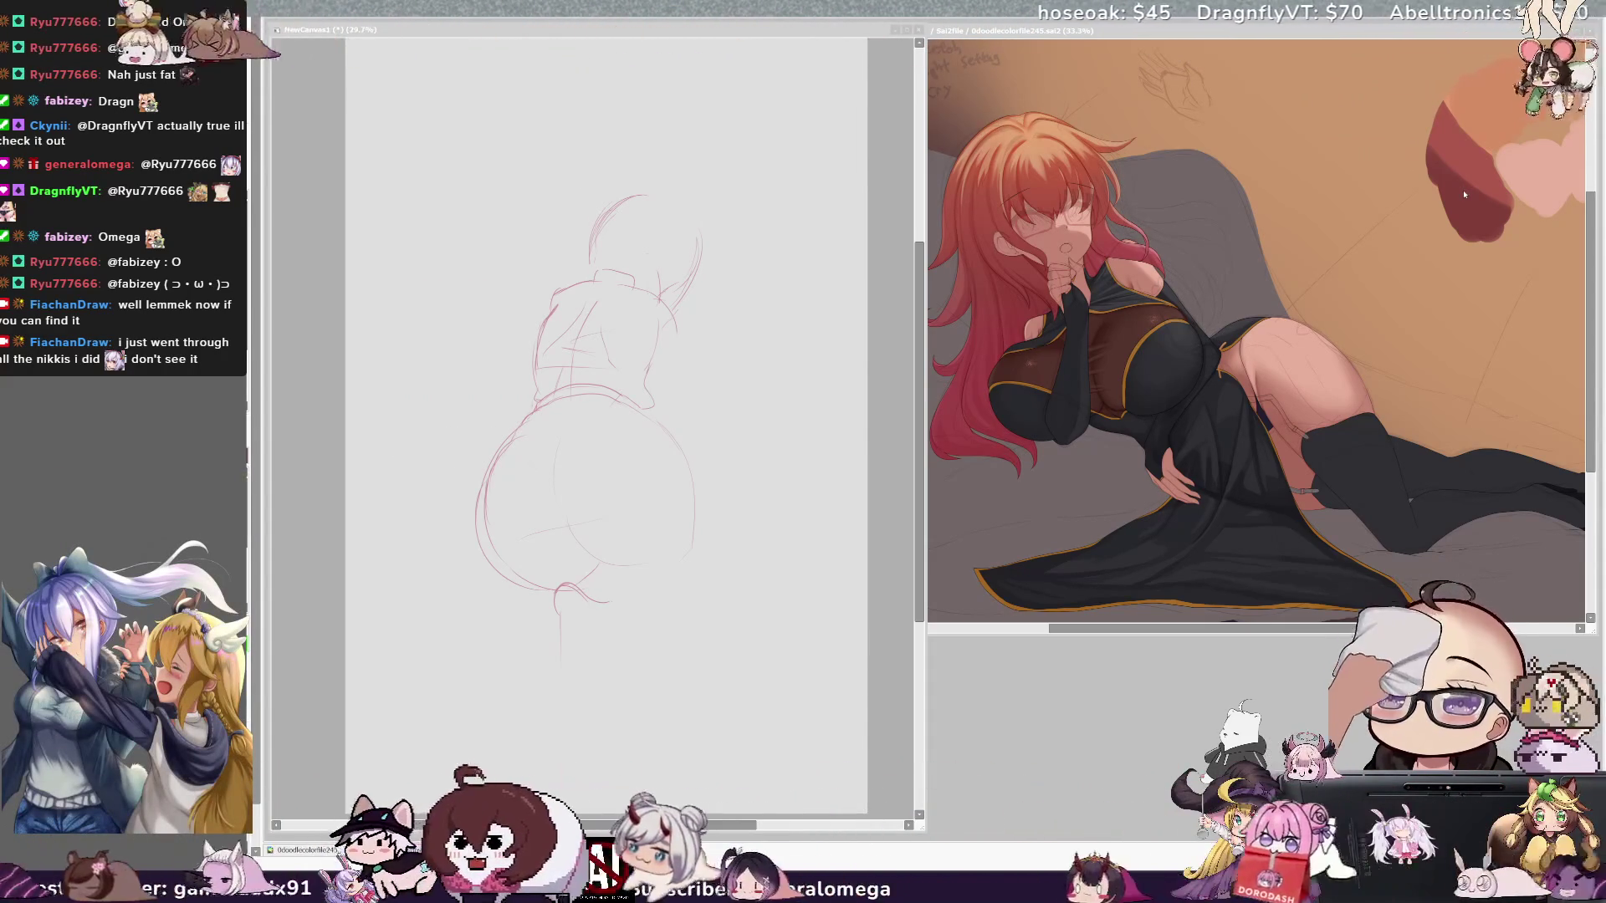
Step: Switch away from the sketch window with Alt+Tab
key("alt+Tab")
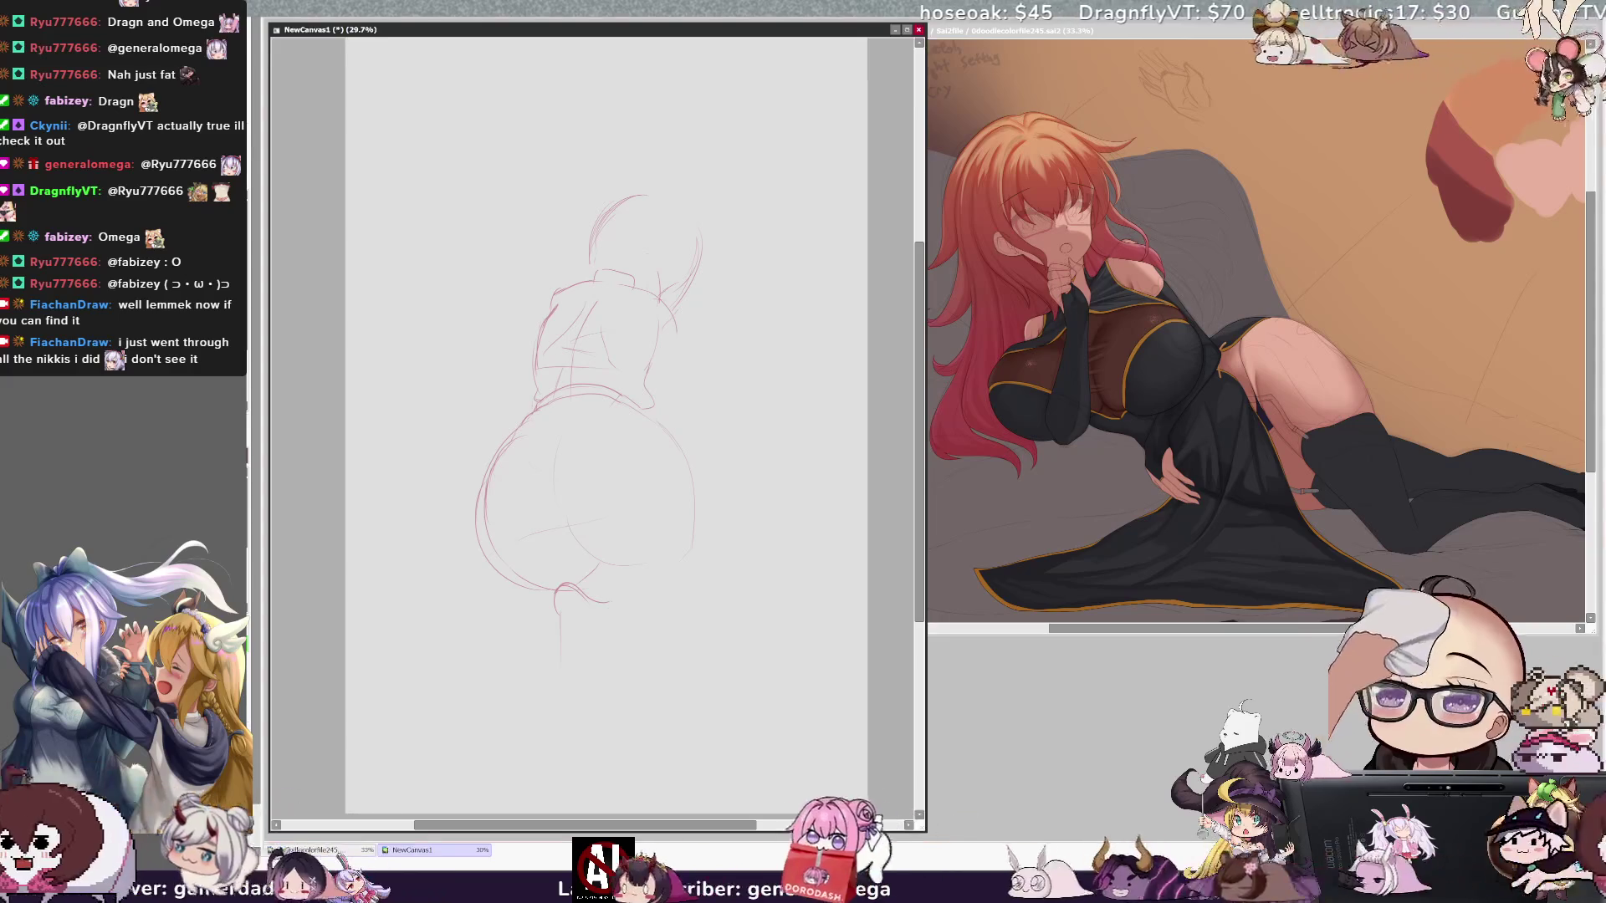
key("alt+Tab")
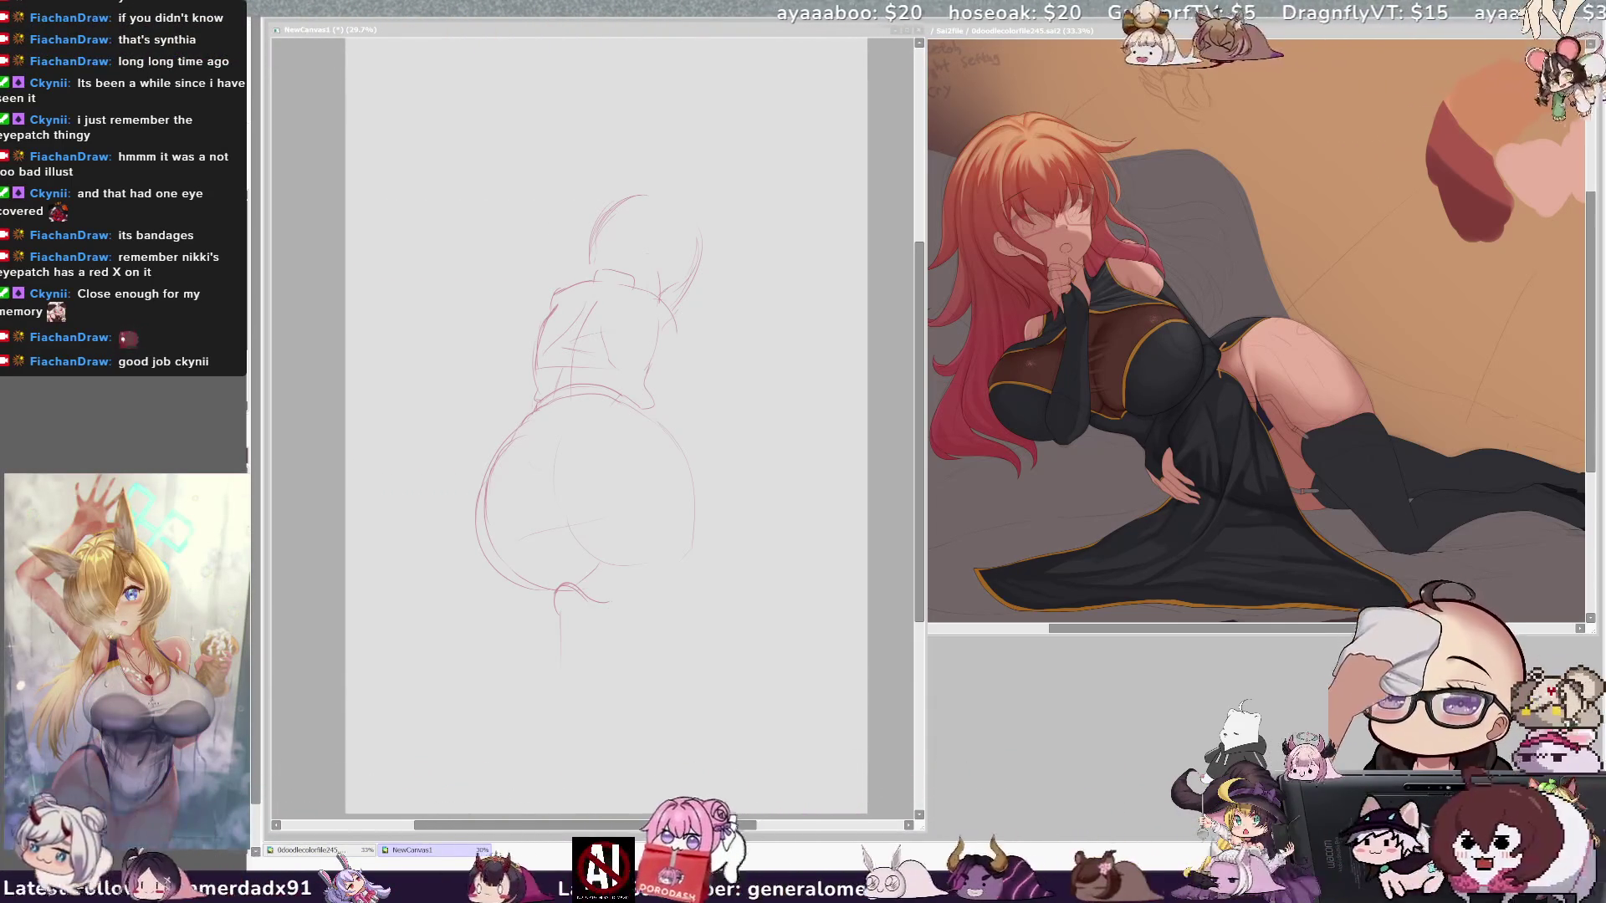
left_click(744, 349)
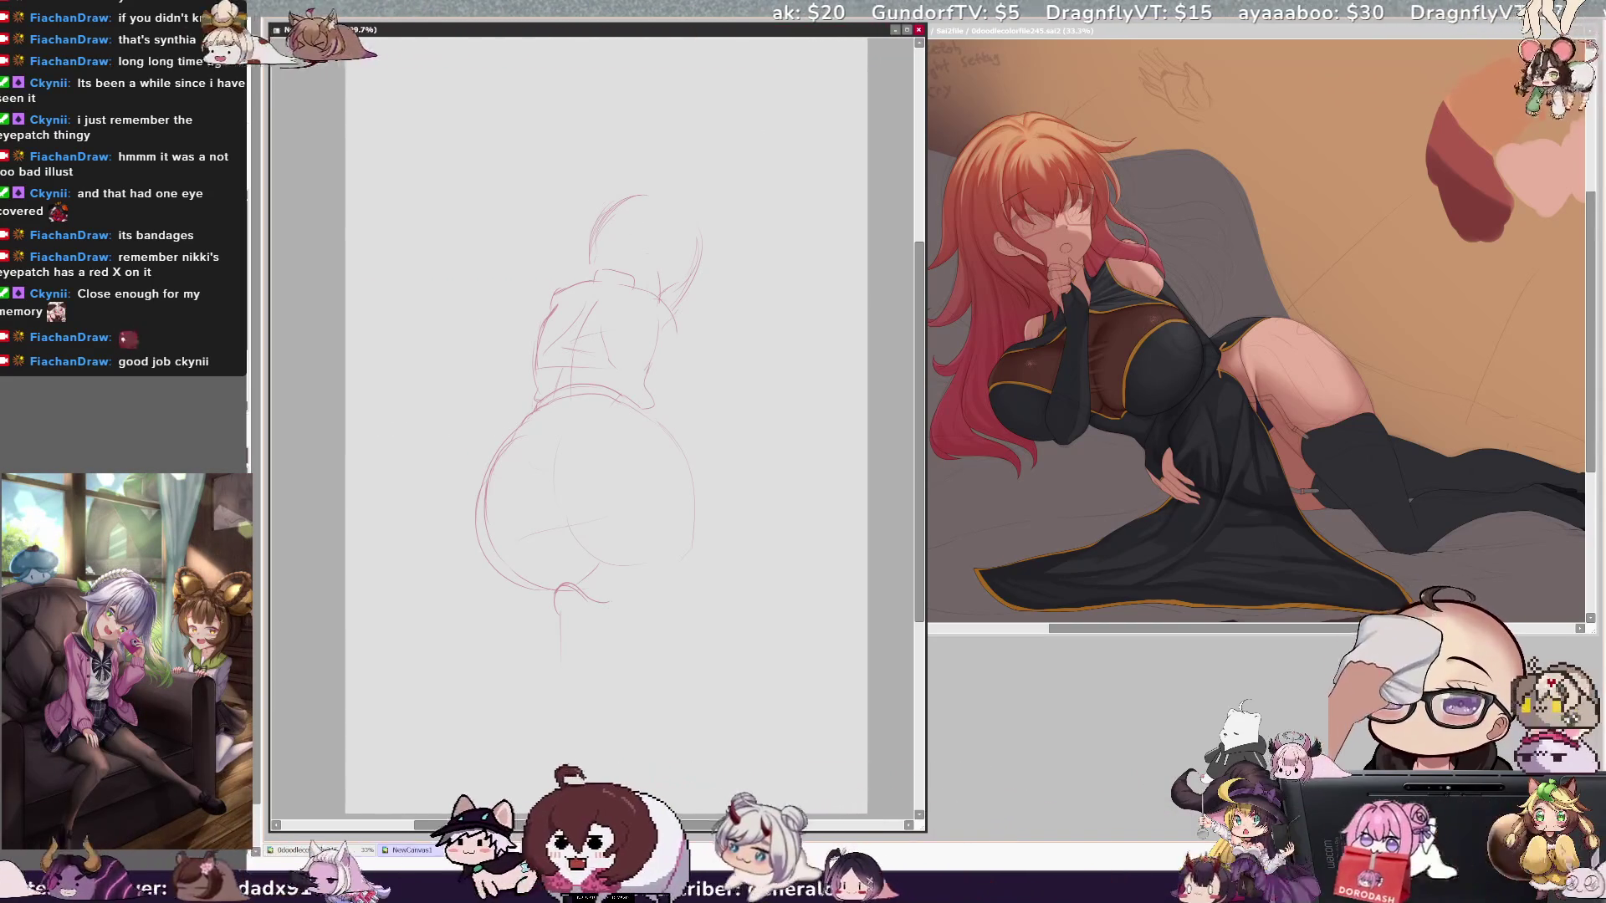
Step: Add a stroke along the head's edge and, with the view mirrored, a line down the torso side
left_click_drag(596, 216, 586, 251)
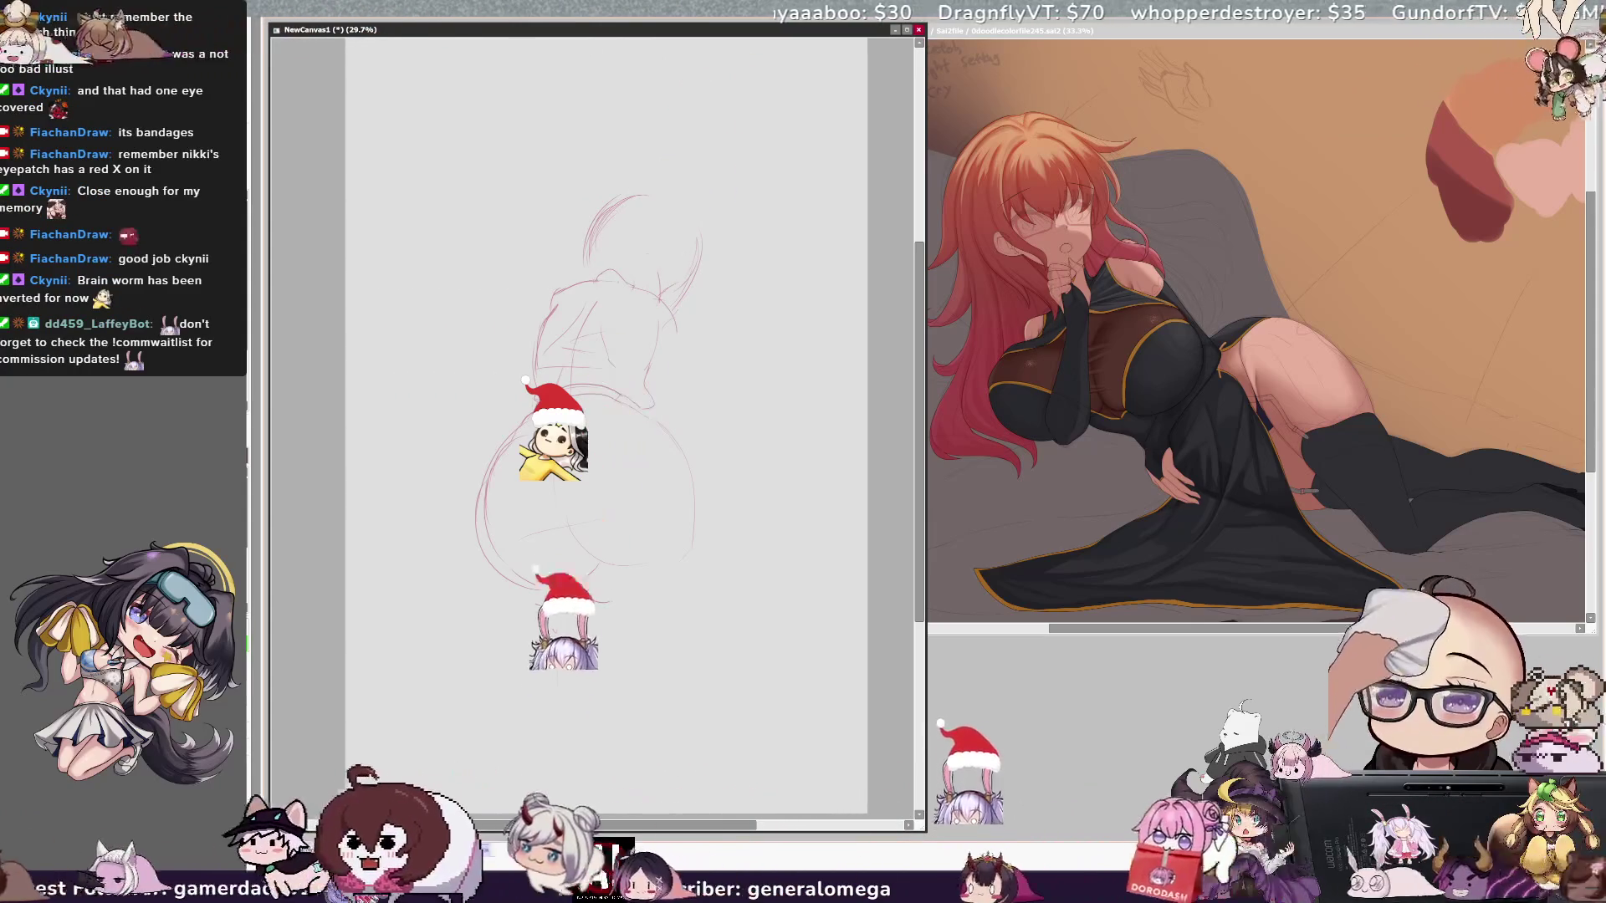
key("h")
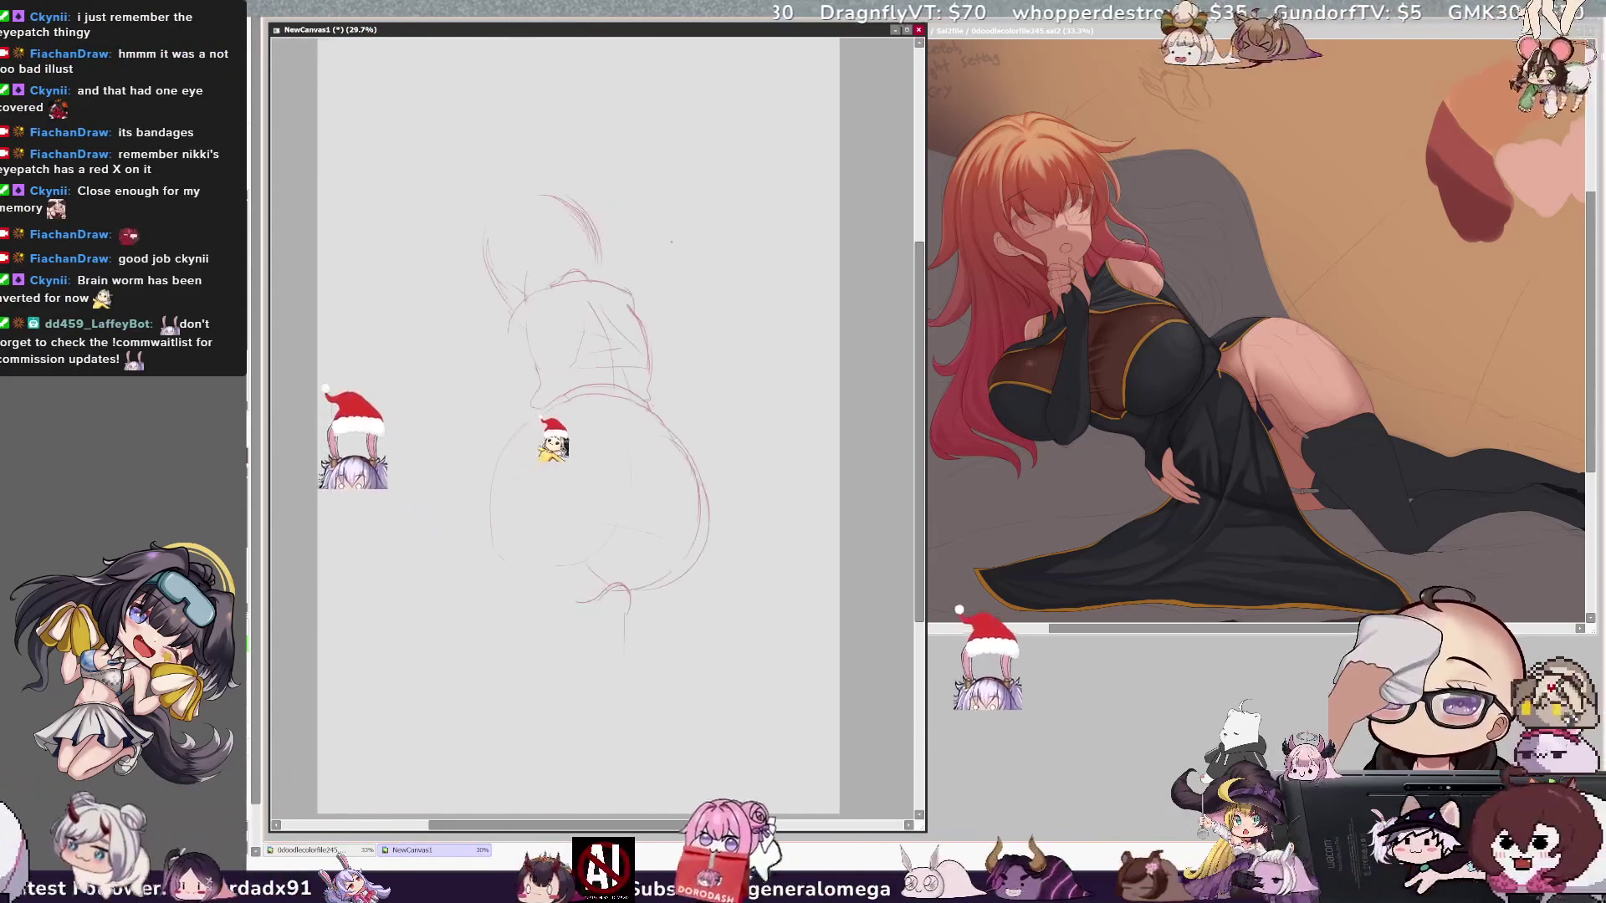
left_click_drag(482, 224, 493, 368)
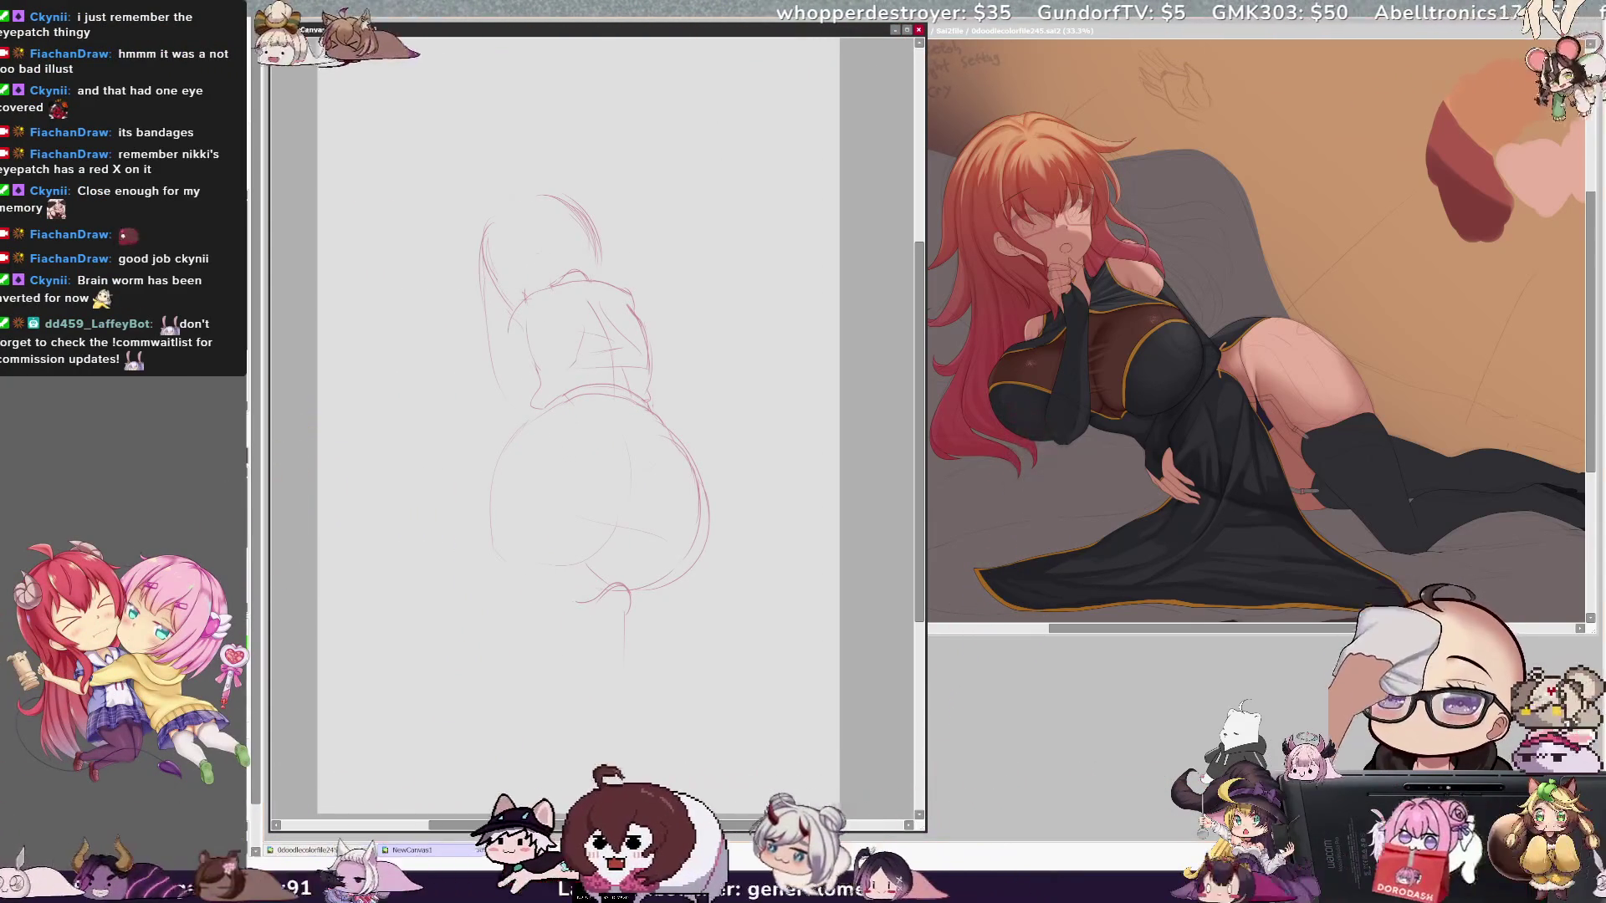
key("ctrl+t")
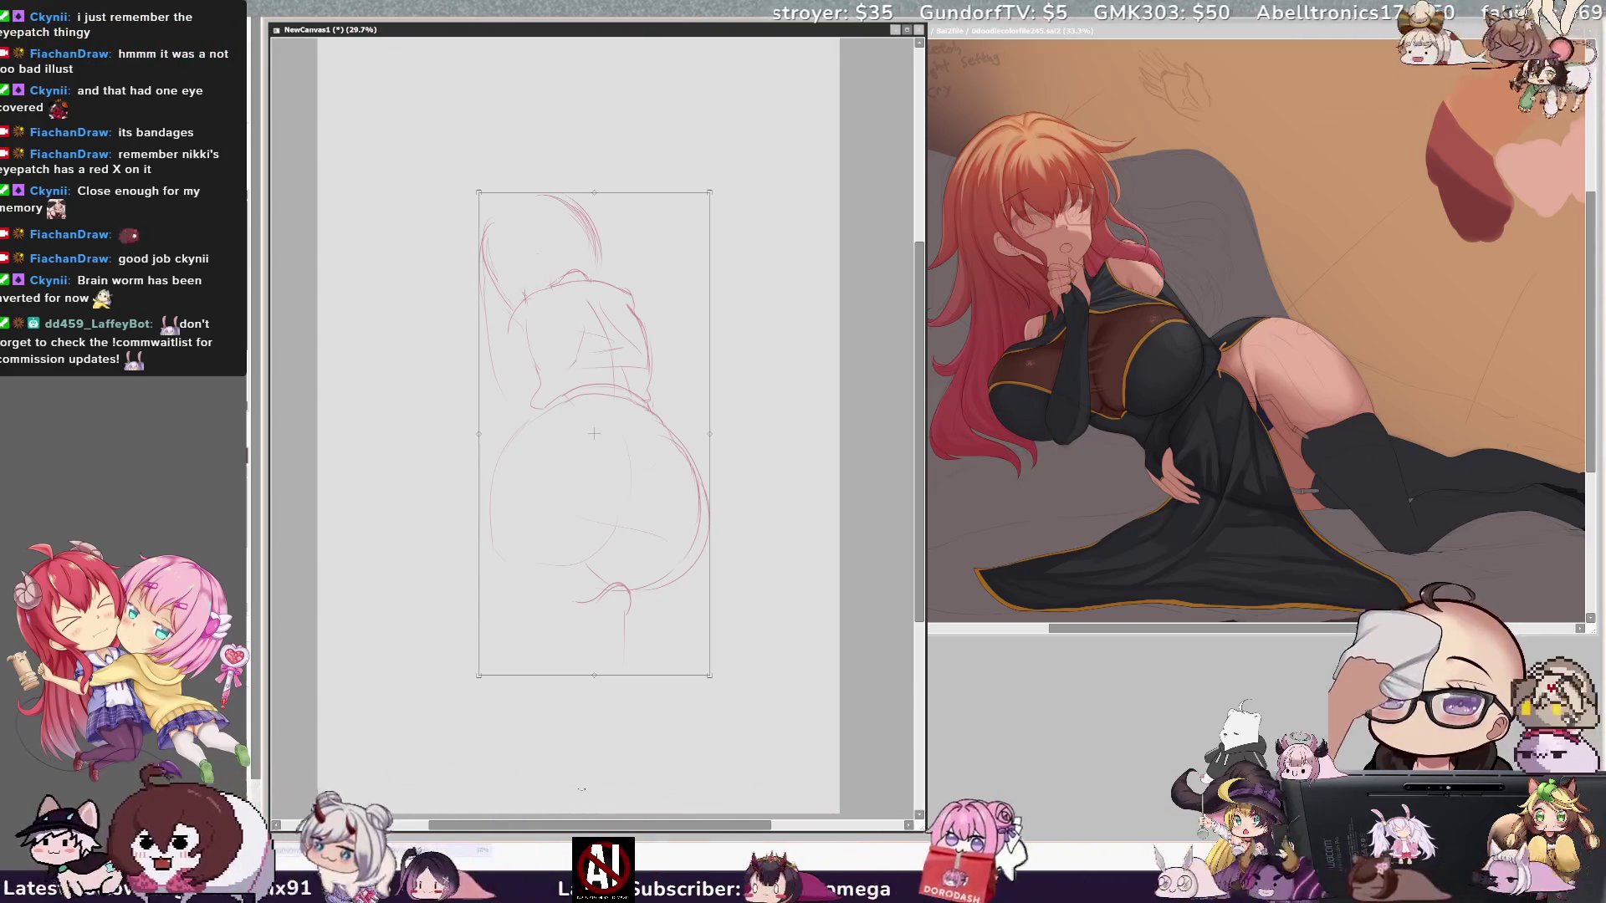
Step: Rotate the whole sketch into a slight tilt and erase the small loop beneath it
left_click_drag(570, 786, 637, 782)
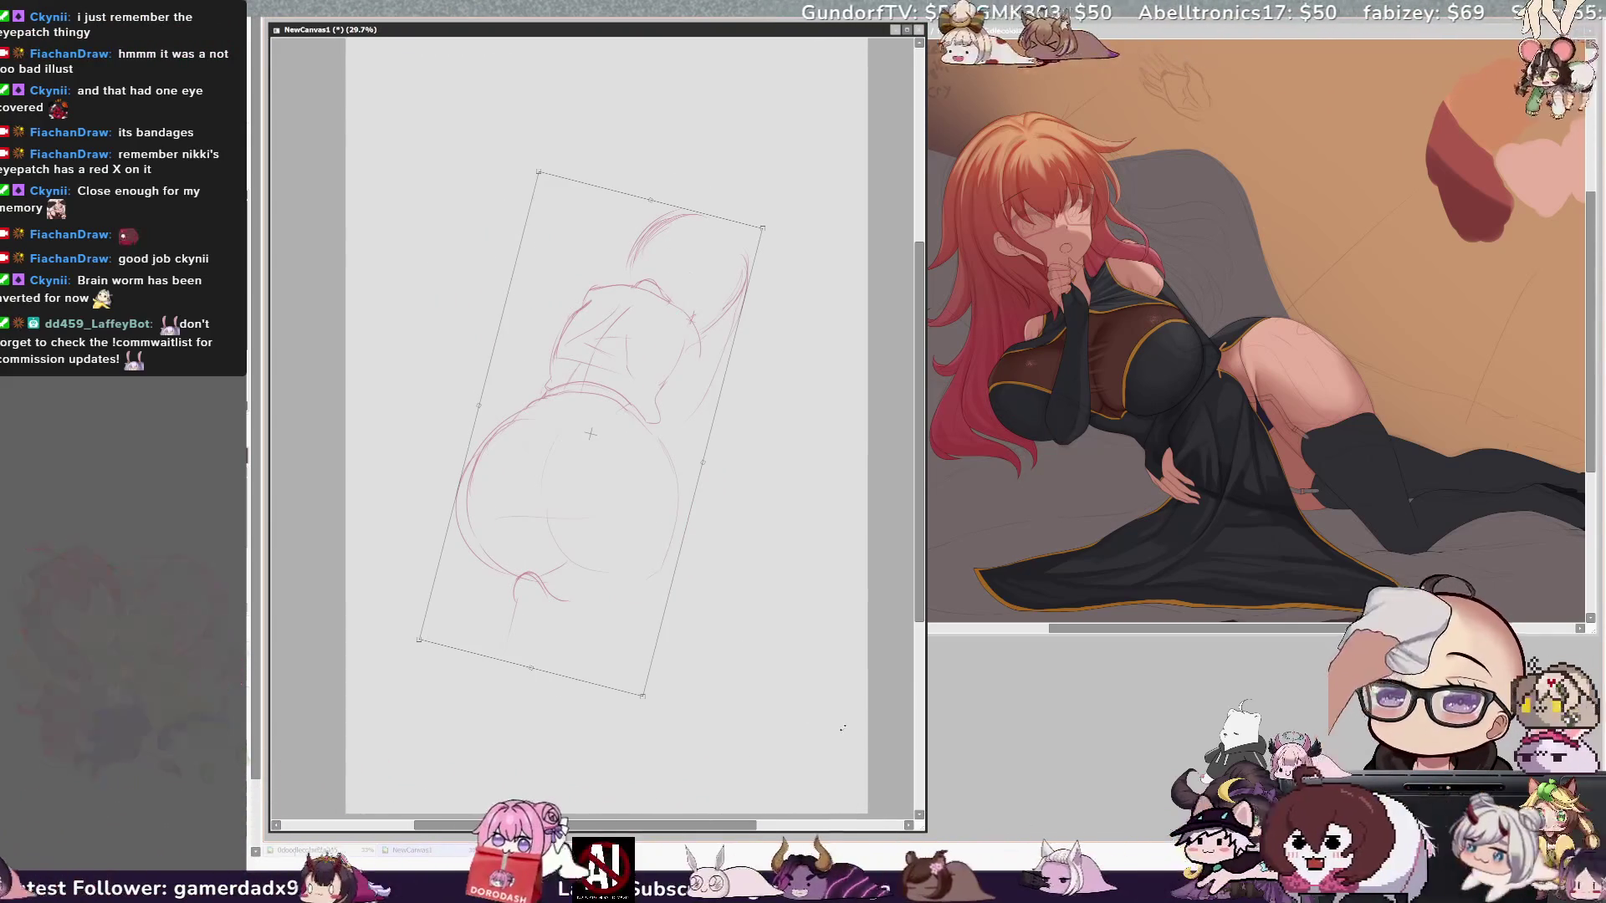
left_click_drag(841, 730, 823, 767)
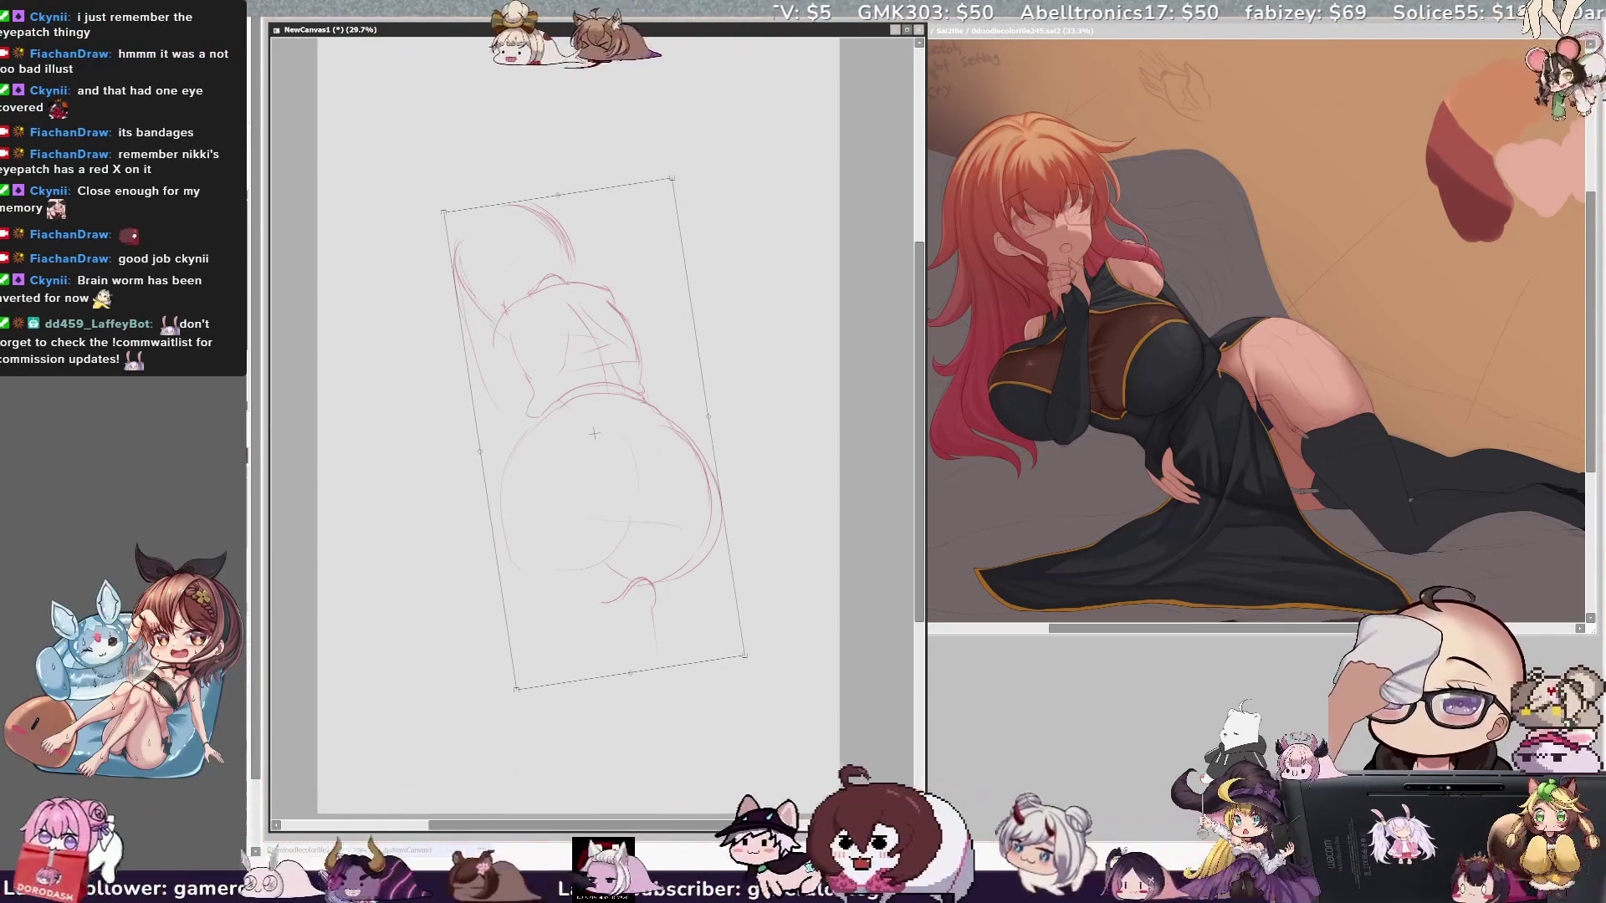
key("Return")
mouse_move(636, 617)
left_mouse_down()
mouse_move(619, 602)
mouse_move(656, 641)
mouse_move(654, 605)
left_mouse_up()
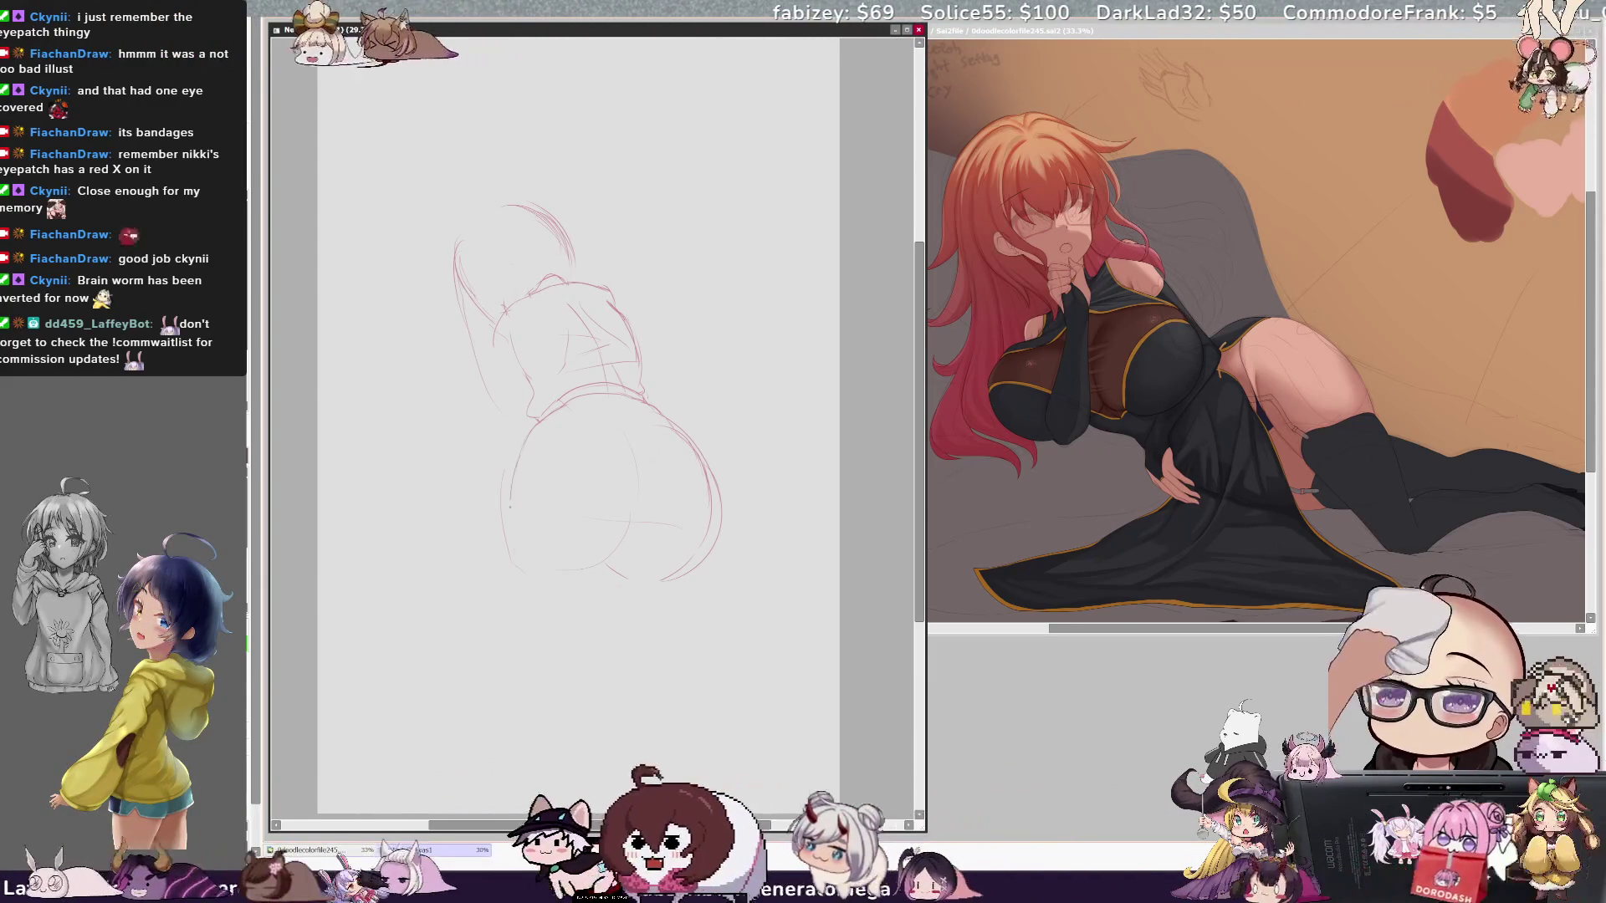
Step: Reinforce the lower-left, lower-right and bottom hip curves, then start lassoing the lower body
left_click_drag(512, 482, 512, 547)
left_click_drag(513, 463, 511, 507)
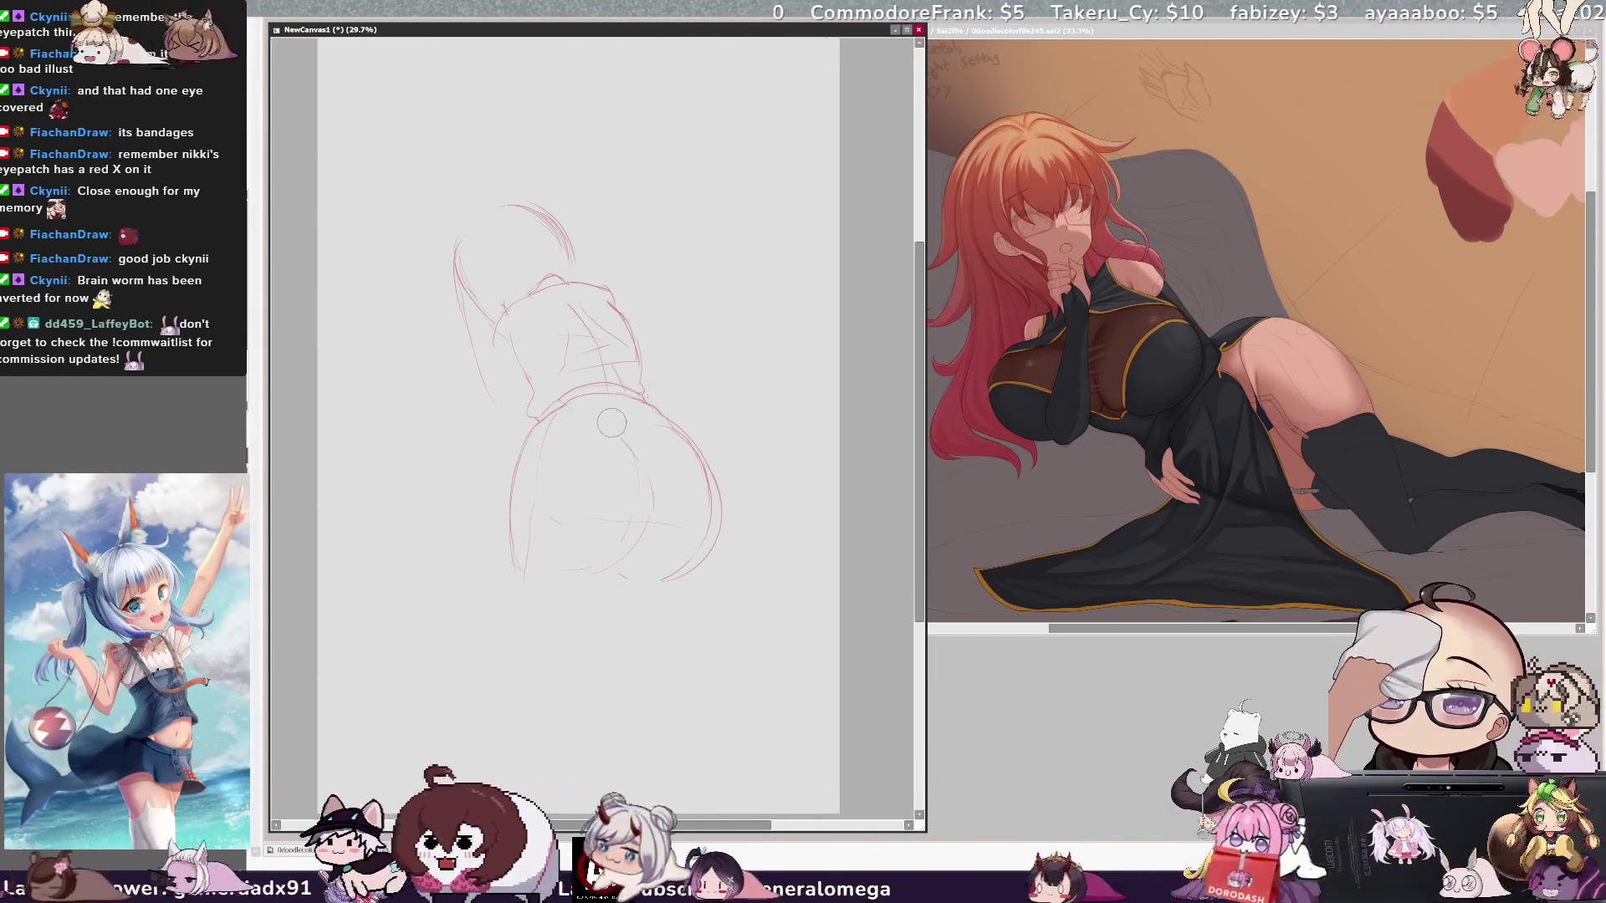
left_click_drag(650, 483, 621, 577)
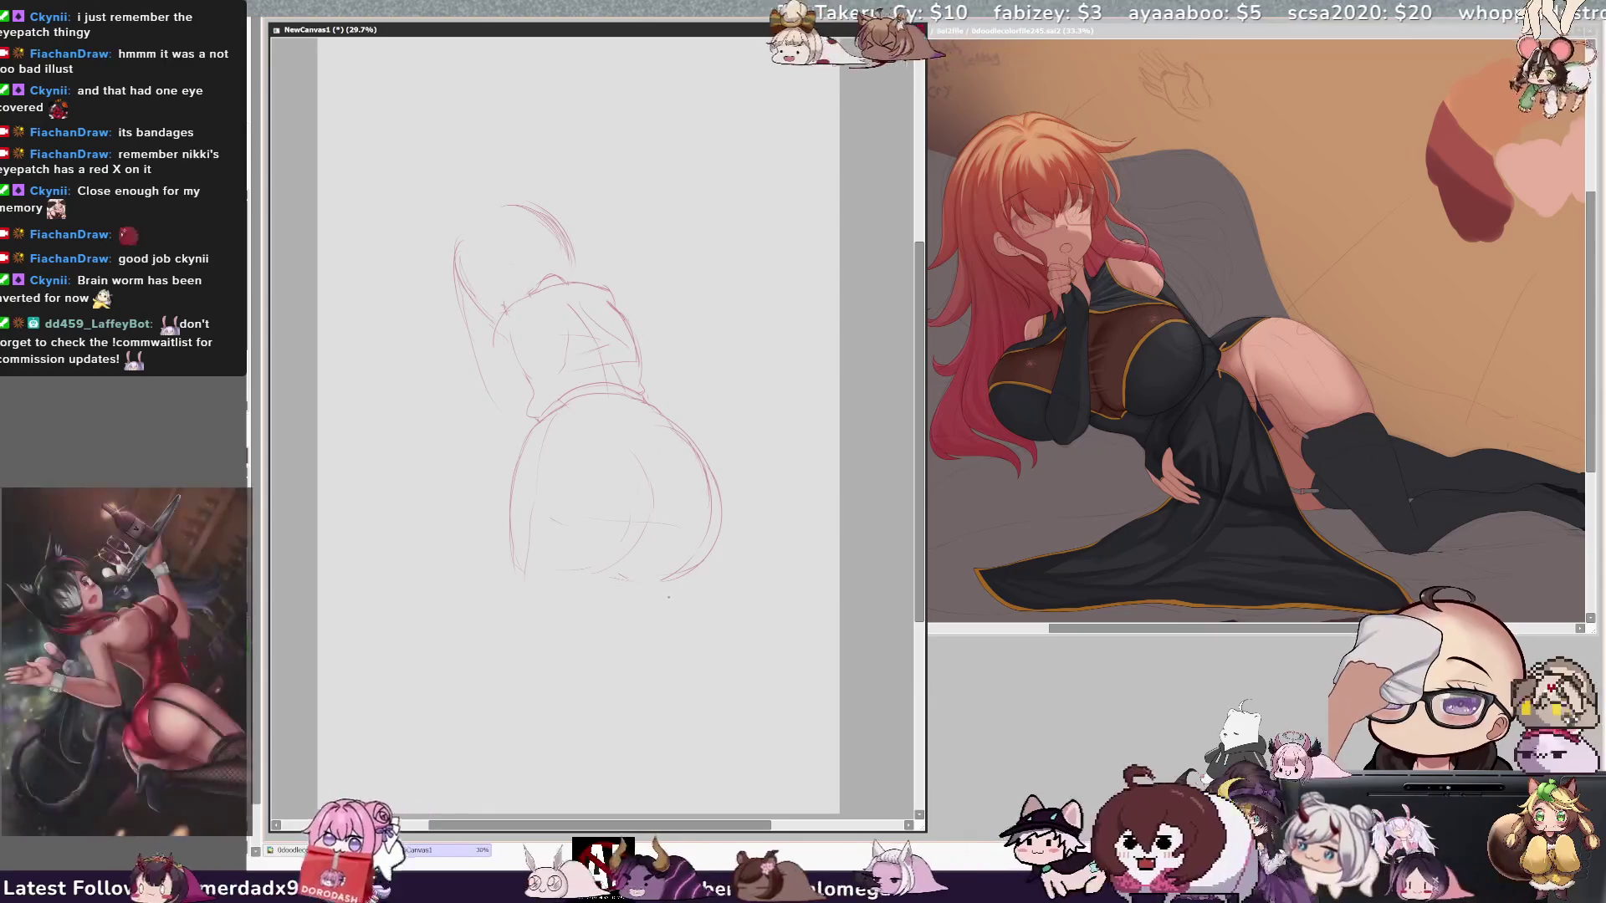
key("h")
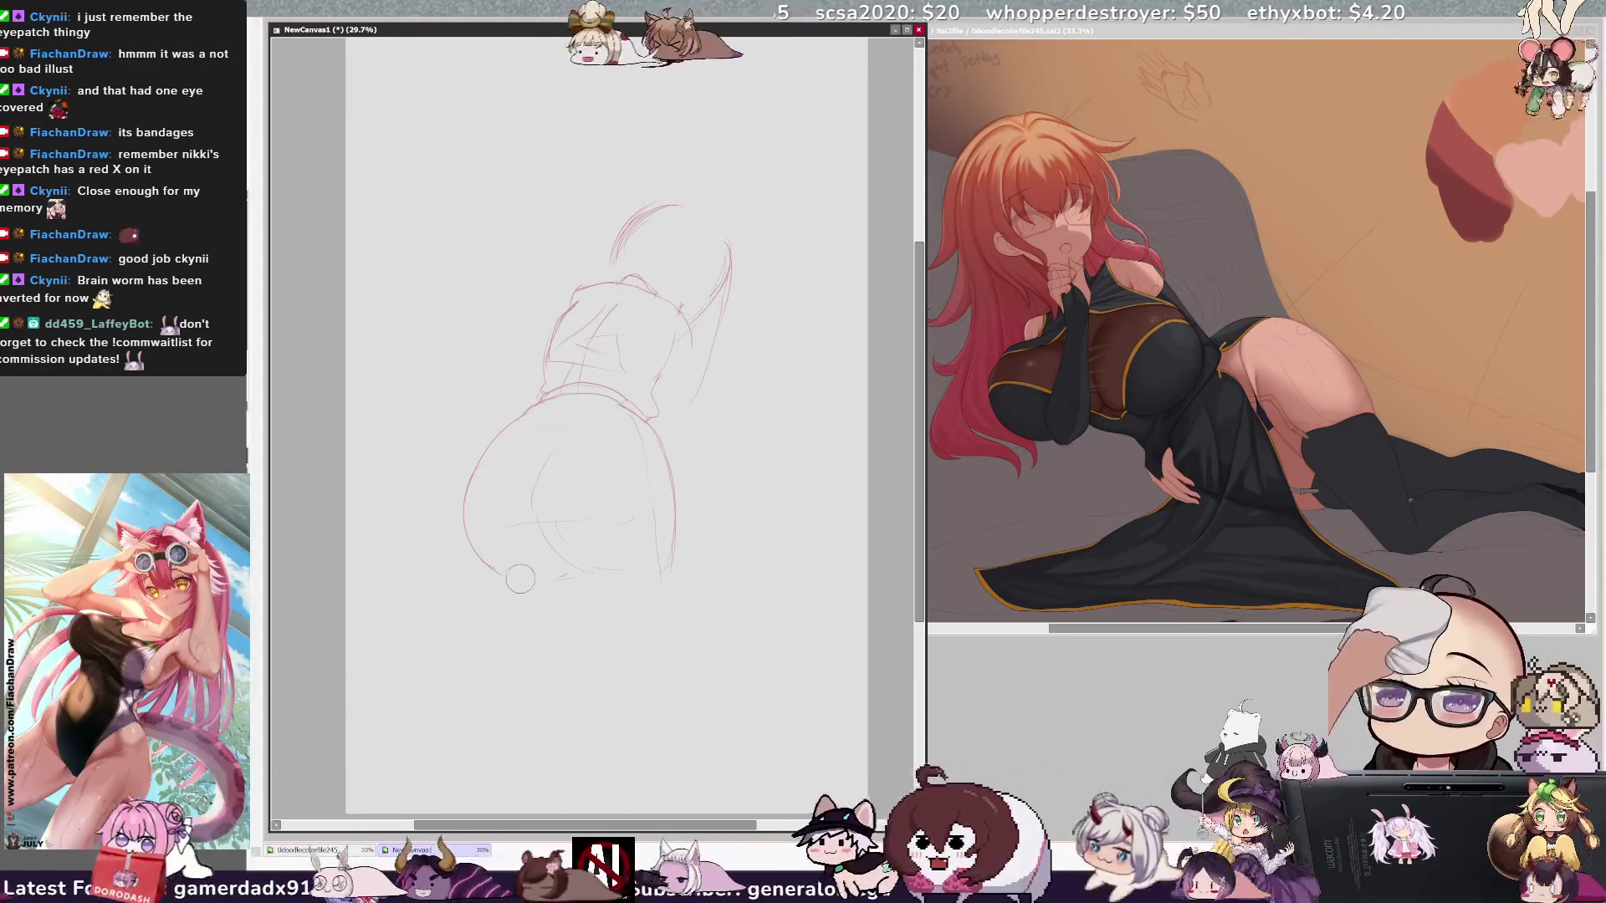
left_click_drag(499, 577, 540, 583)
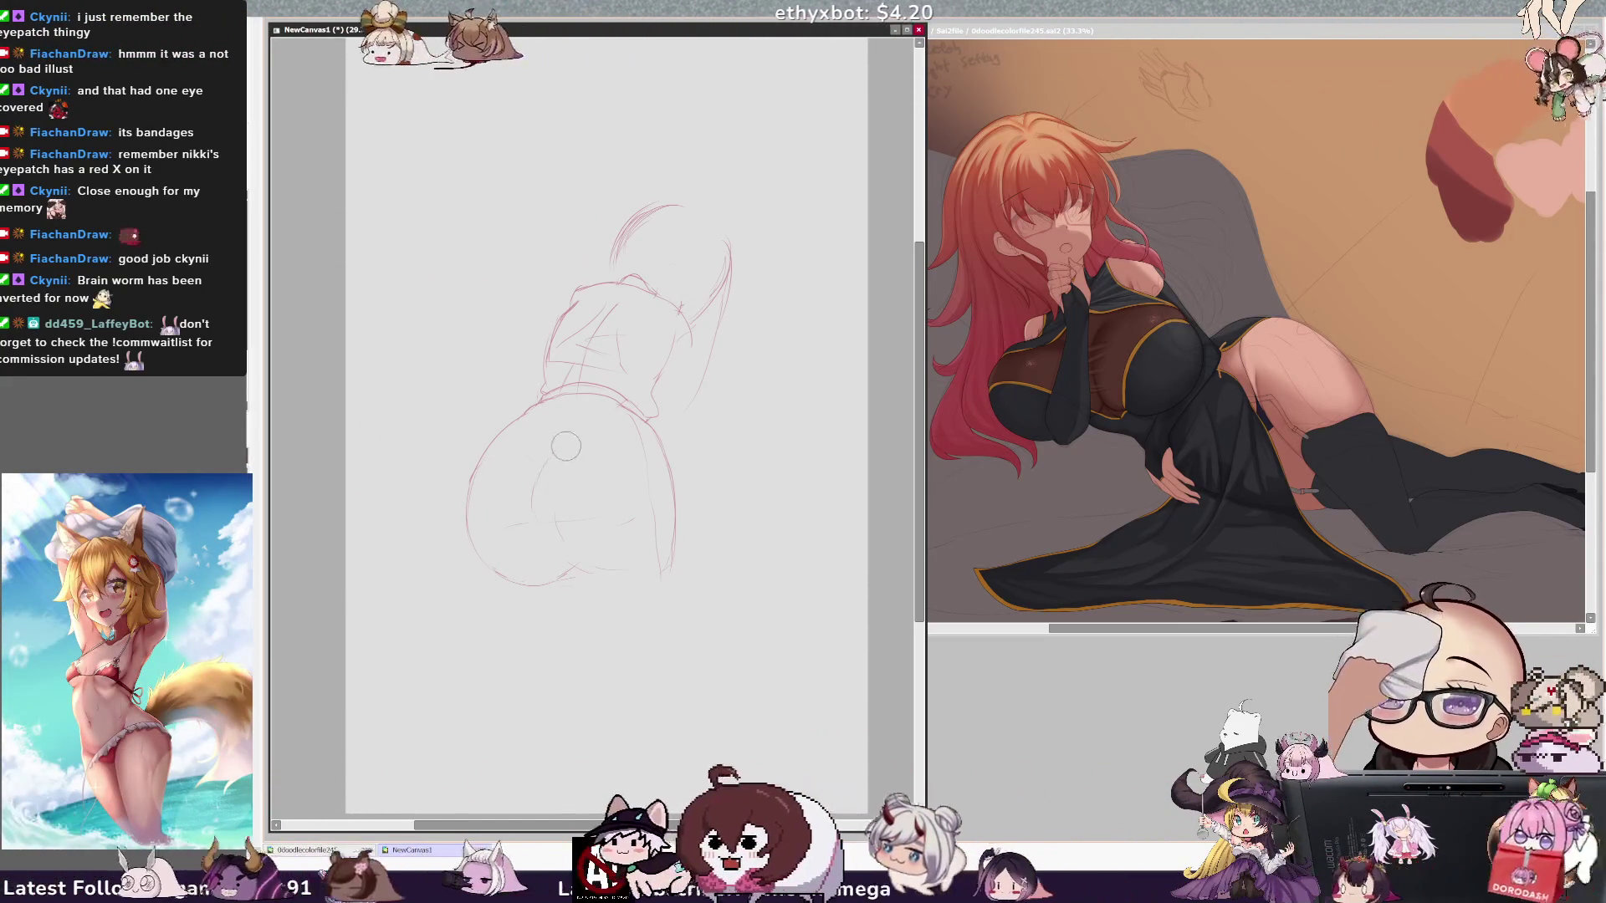
left_click(552, 478, "ctrl")
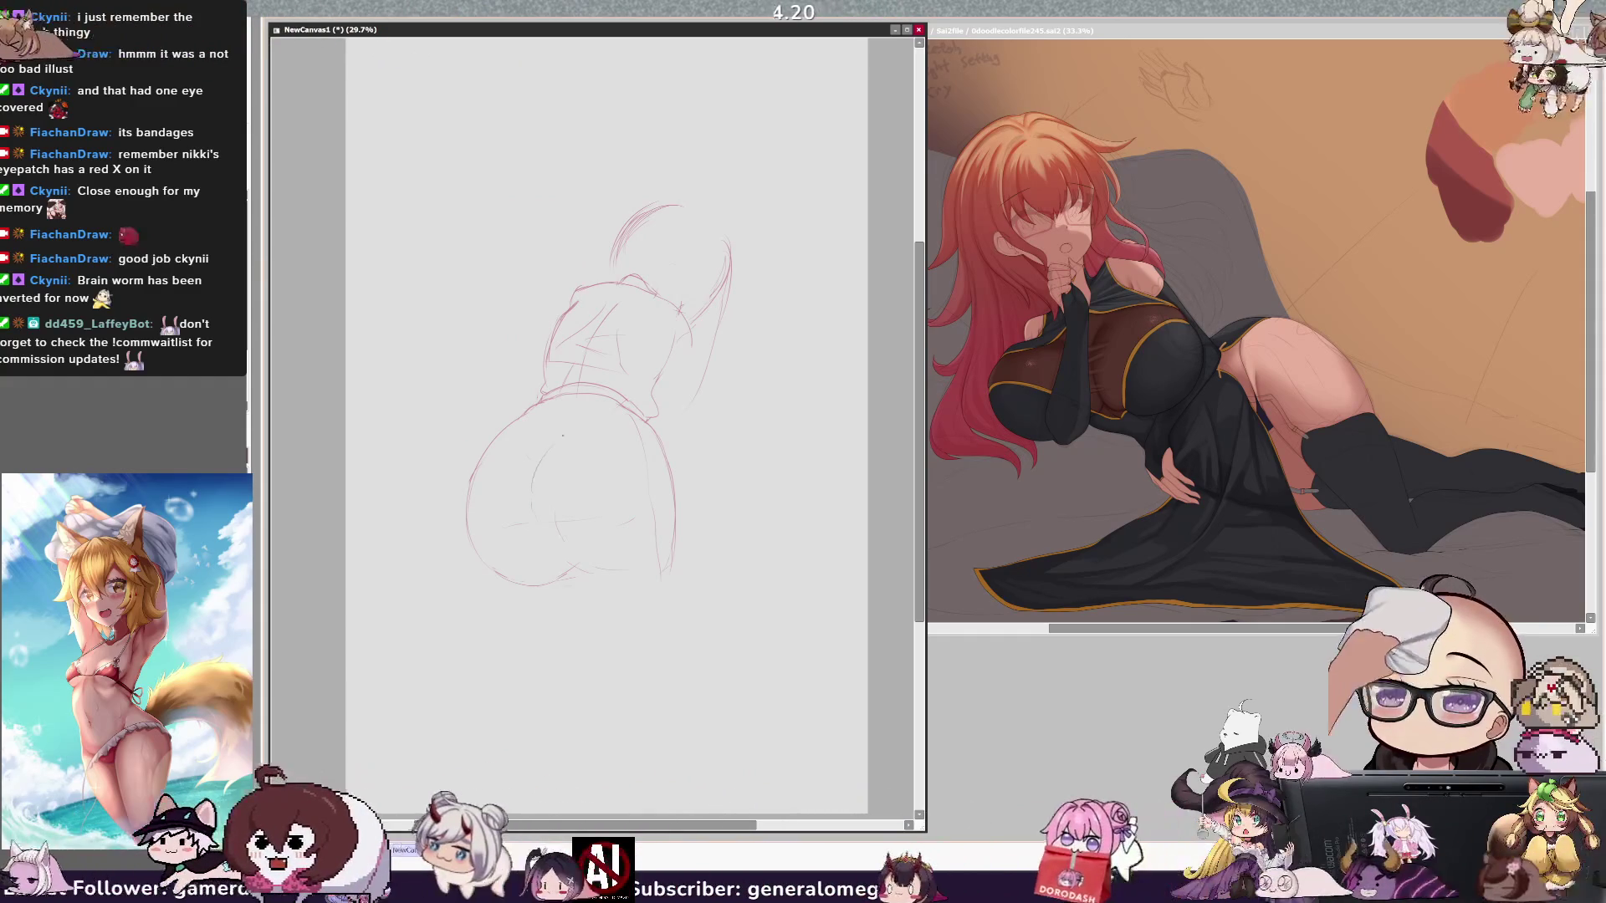
left_click_drag(469, 434, 633, 731)
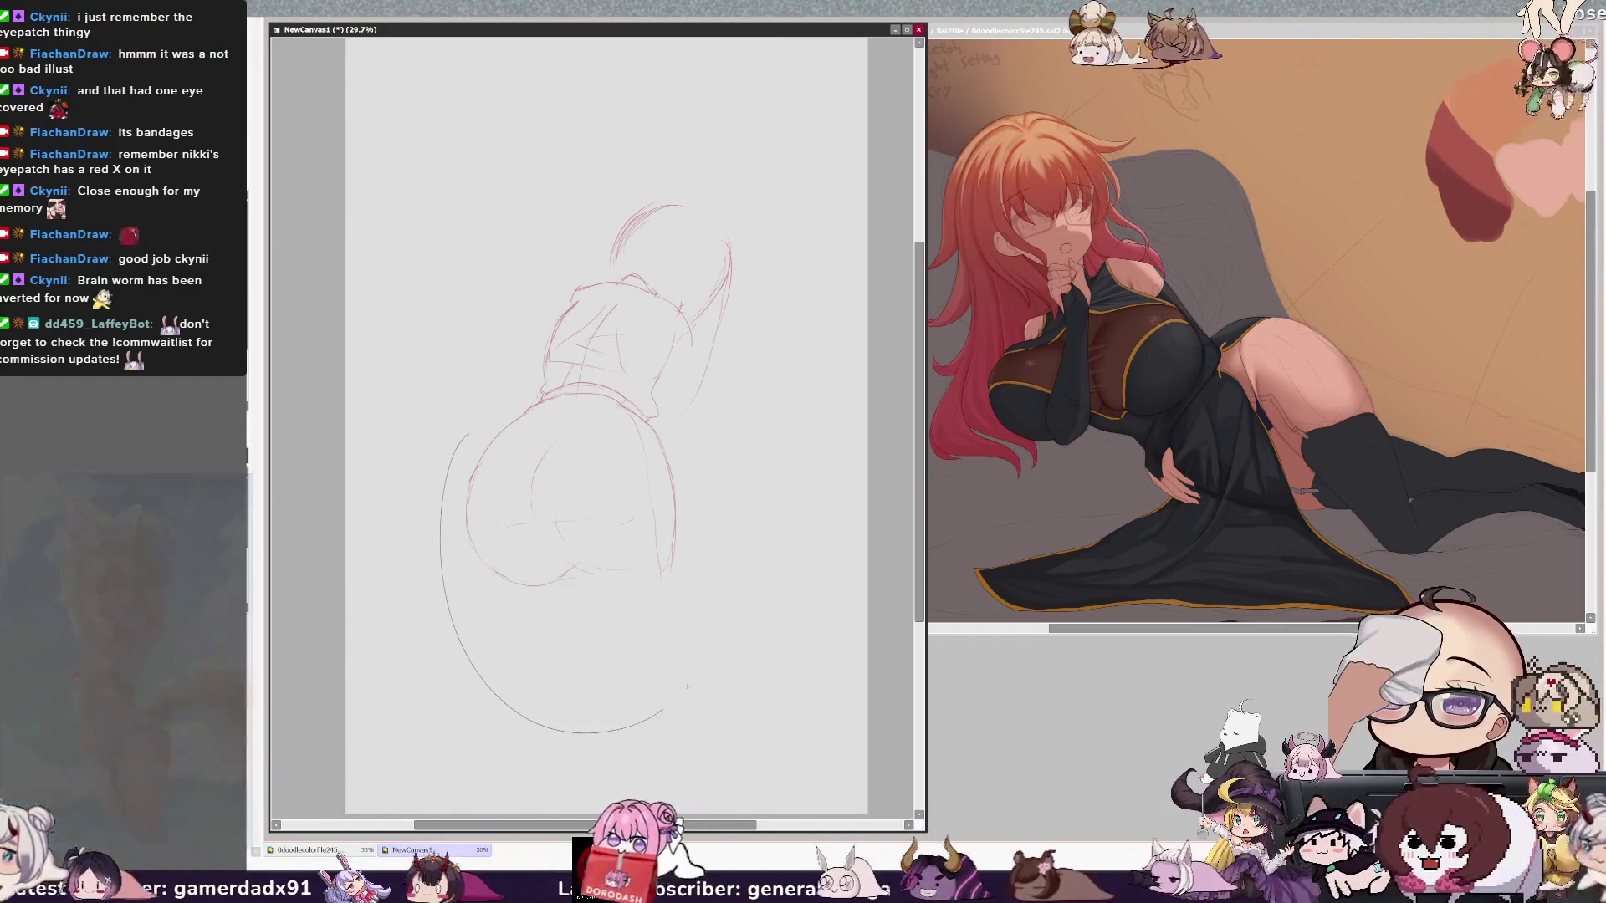
Step: Squash the selected lower body shorter, skew its bottom edge slightly, then deselect
left_click_drag(659, 425, 660, 423)
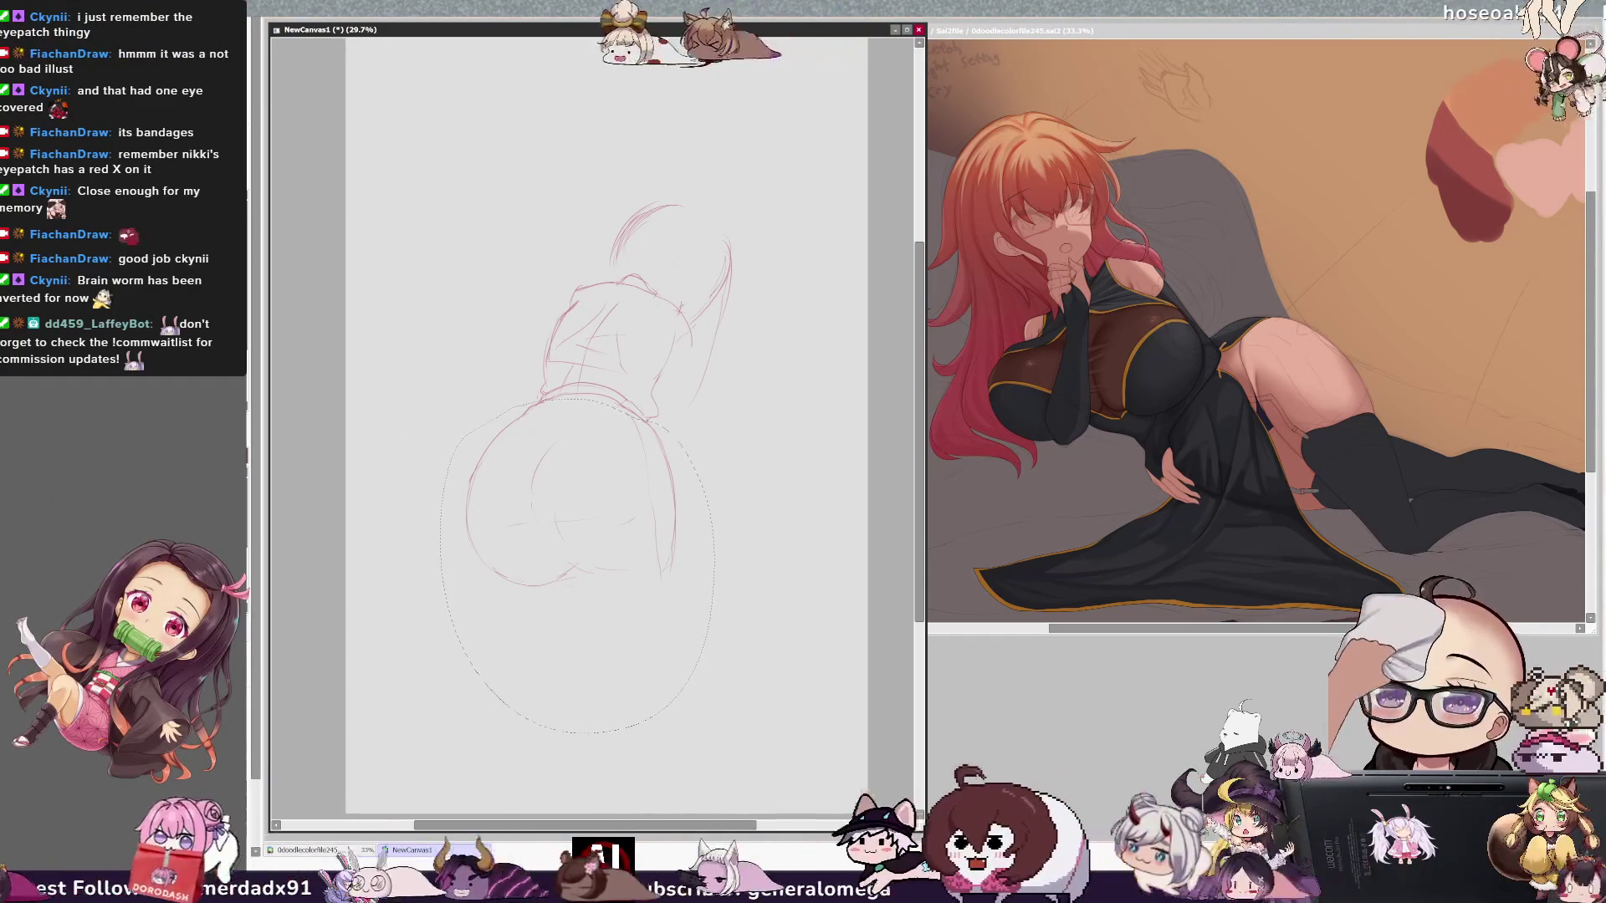
key("ctrl+t")
left_click_drag(562, 604, 567, 577)
left_click_drag(676, 575, 675, 603)
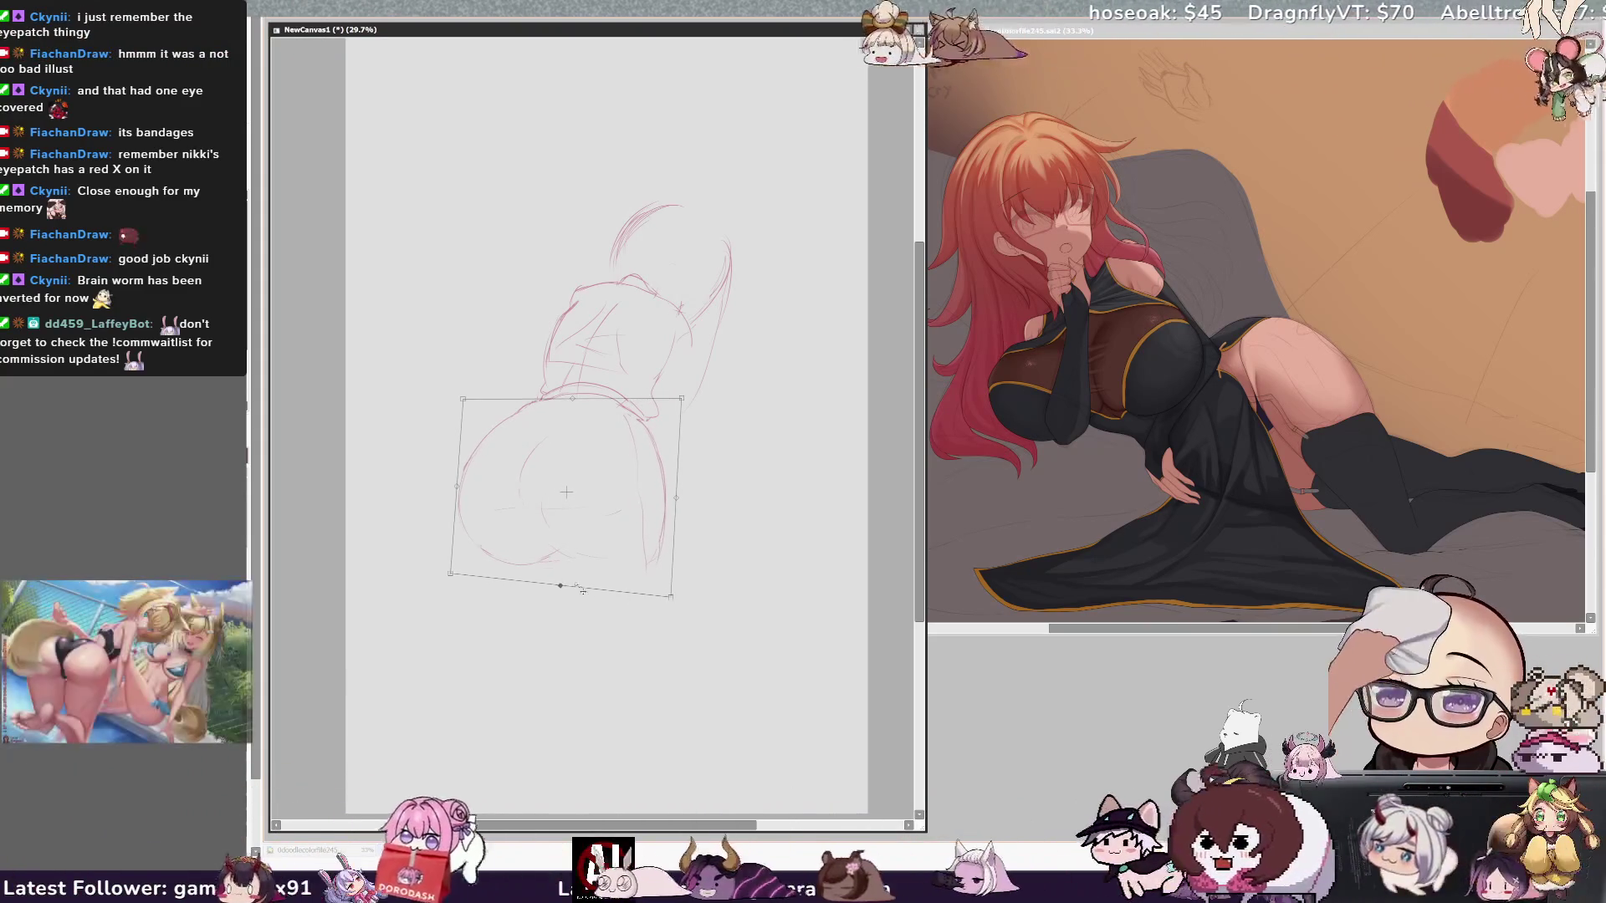
key("Return")
key("ctrl+d")
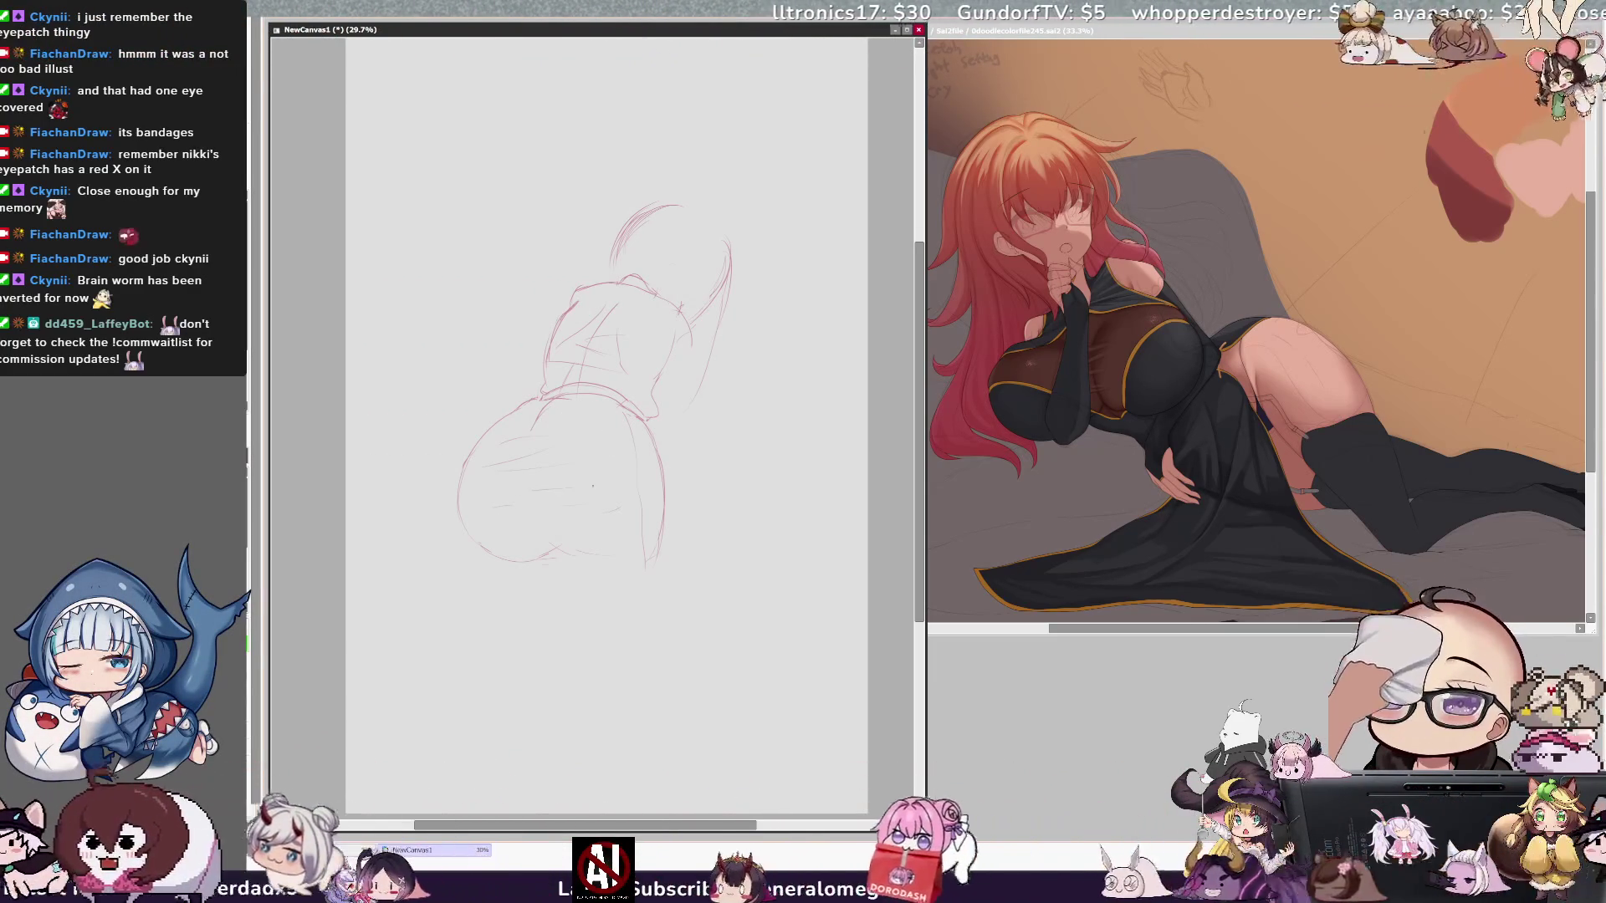
Step: Undo the stray hip and base strokes and try out the first foot curves
key("ctrl")
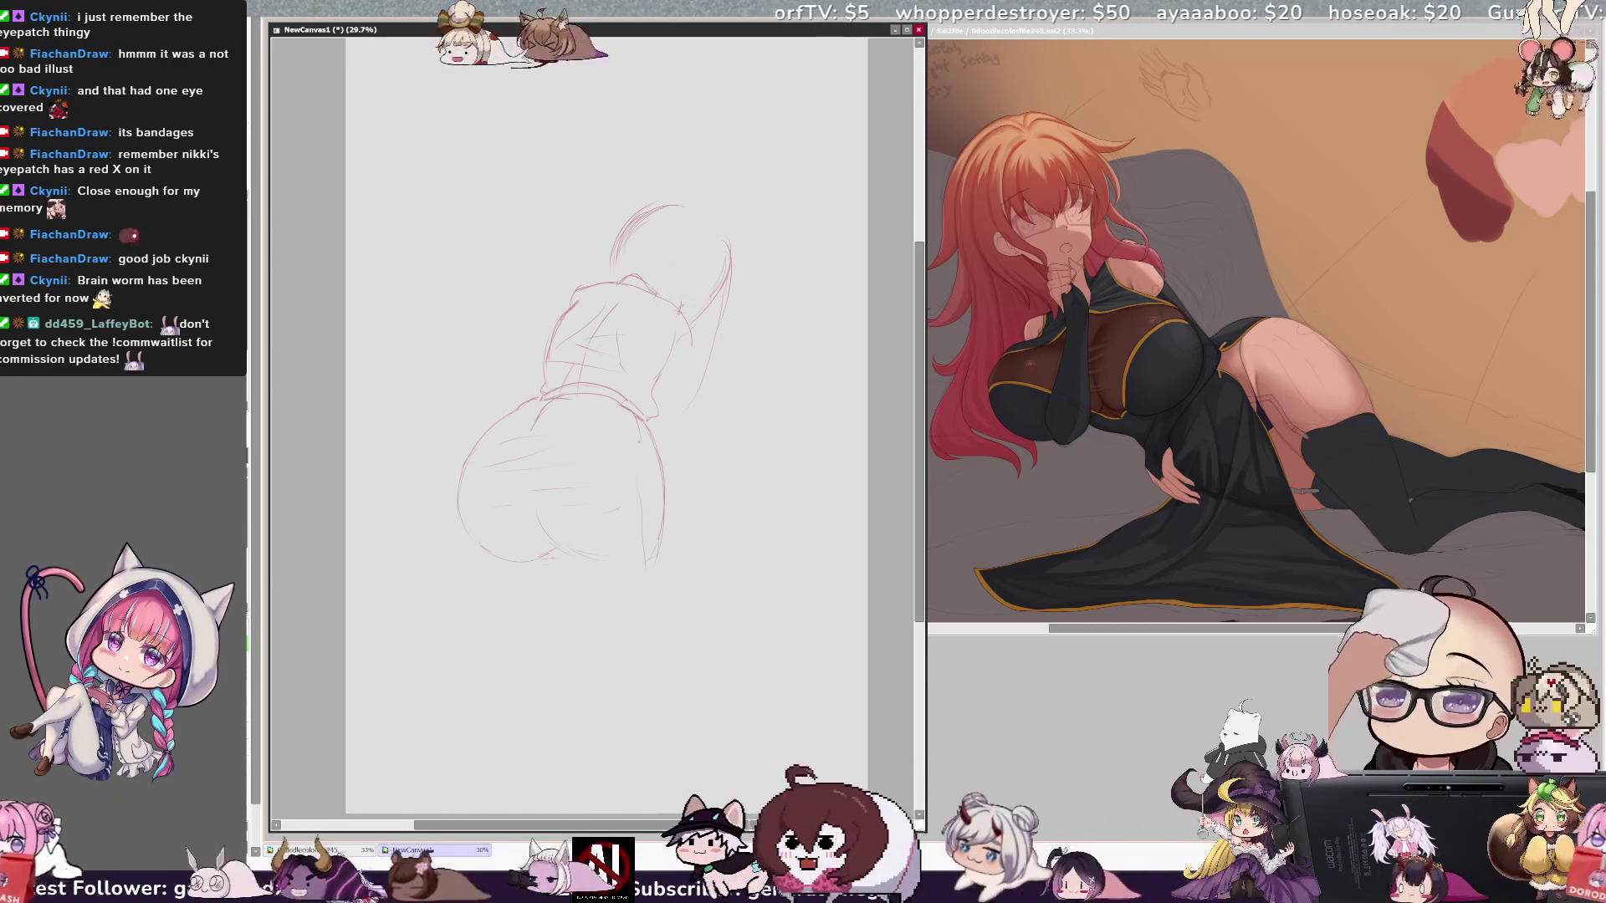
key("ctrl+z")
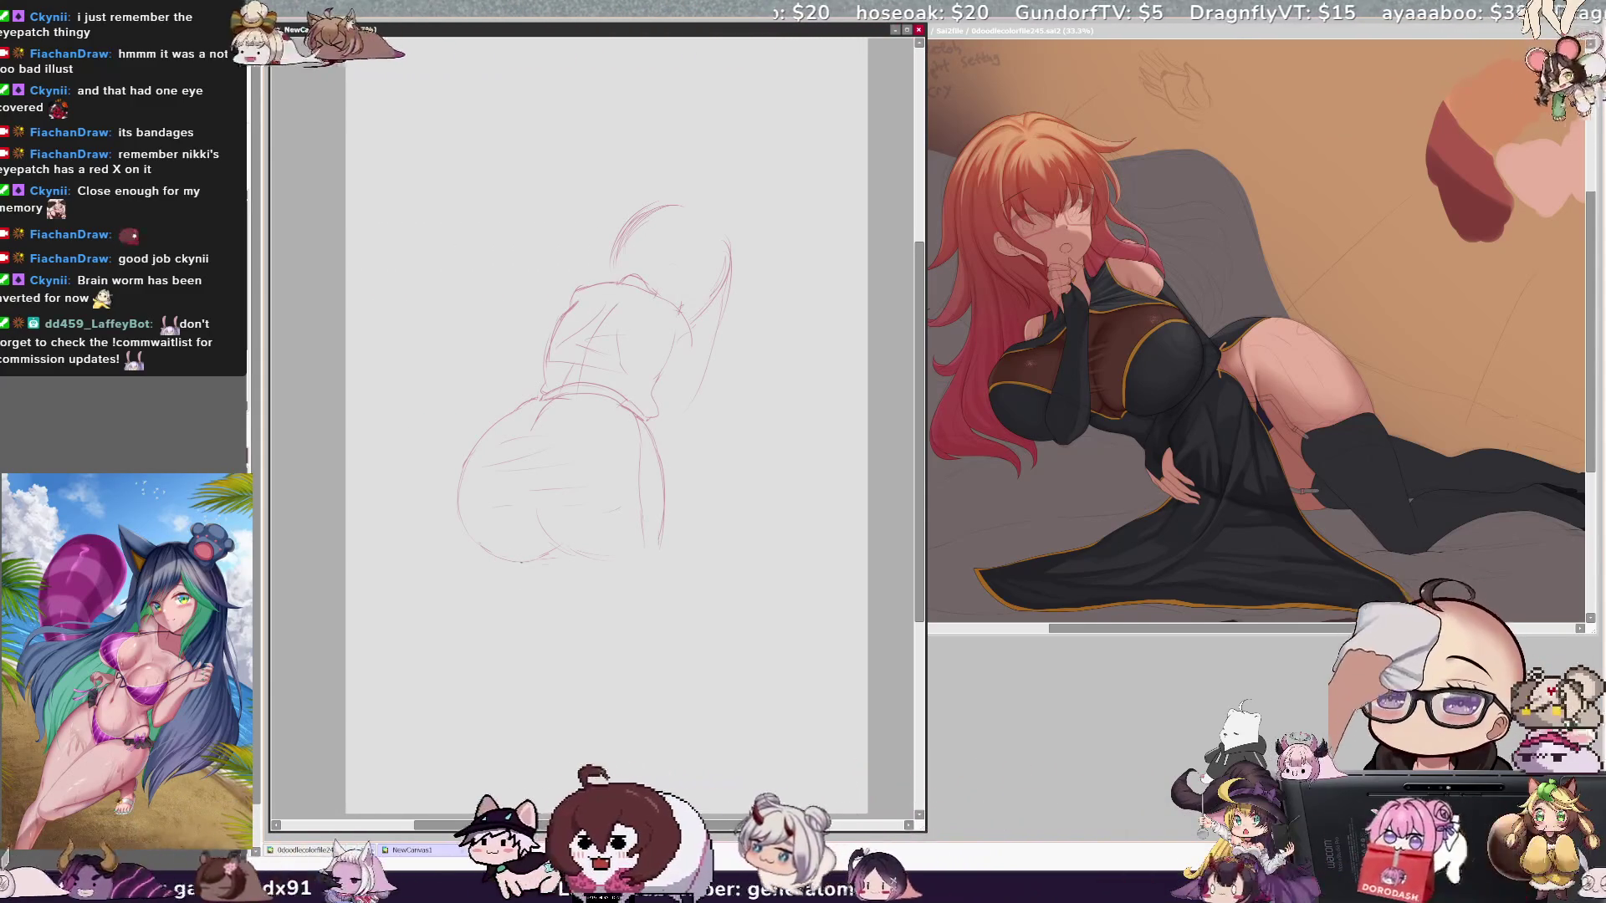
key("ctrl+z")
left_click_drag(510, 563, 521, 600)
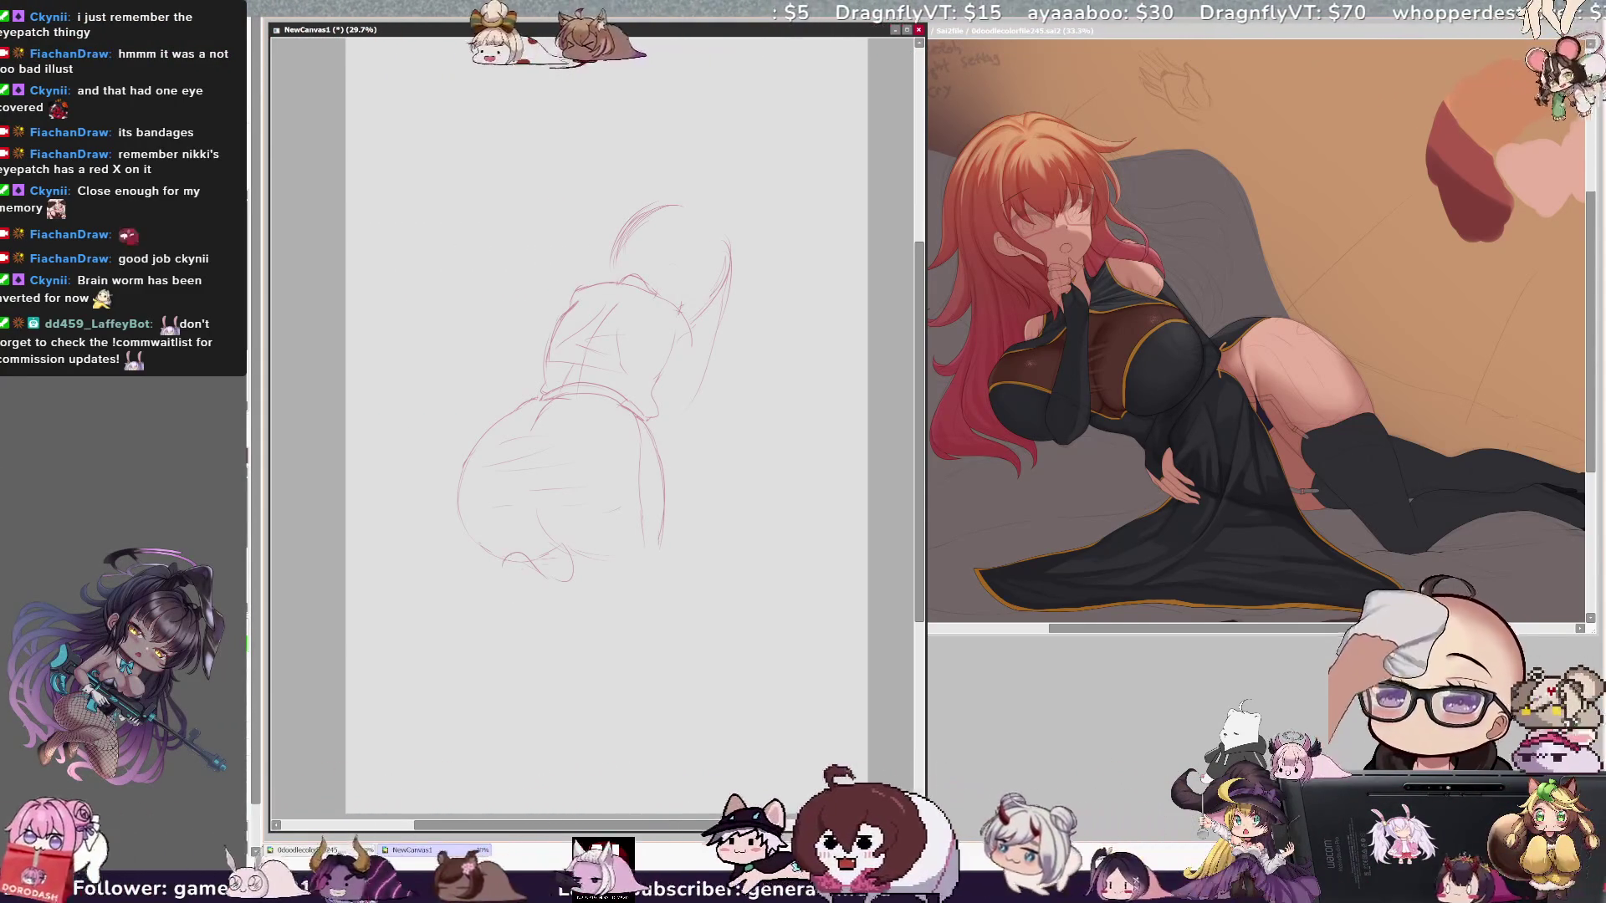
left_click_drag(503, 559, 511, 601)
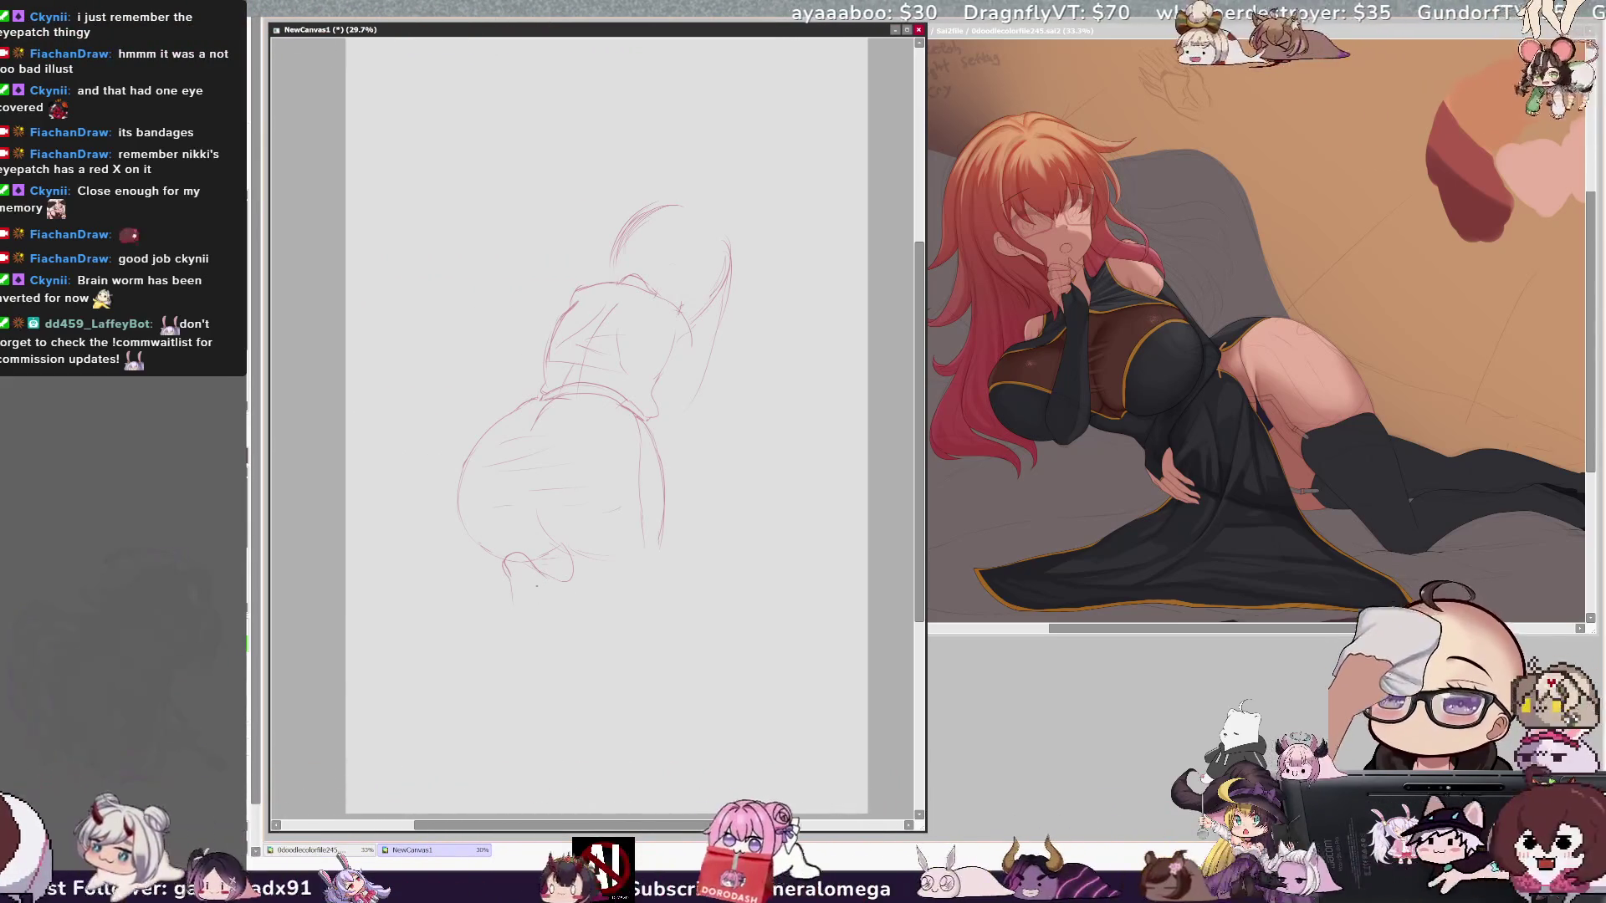
key("ctrl+z")
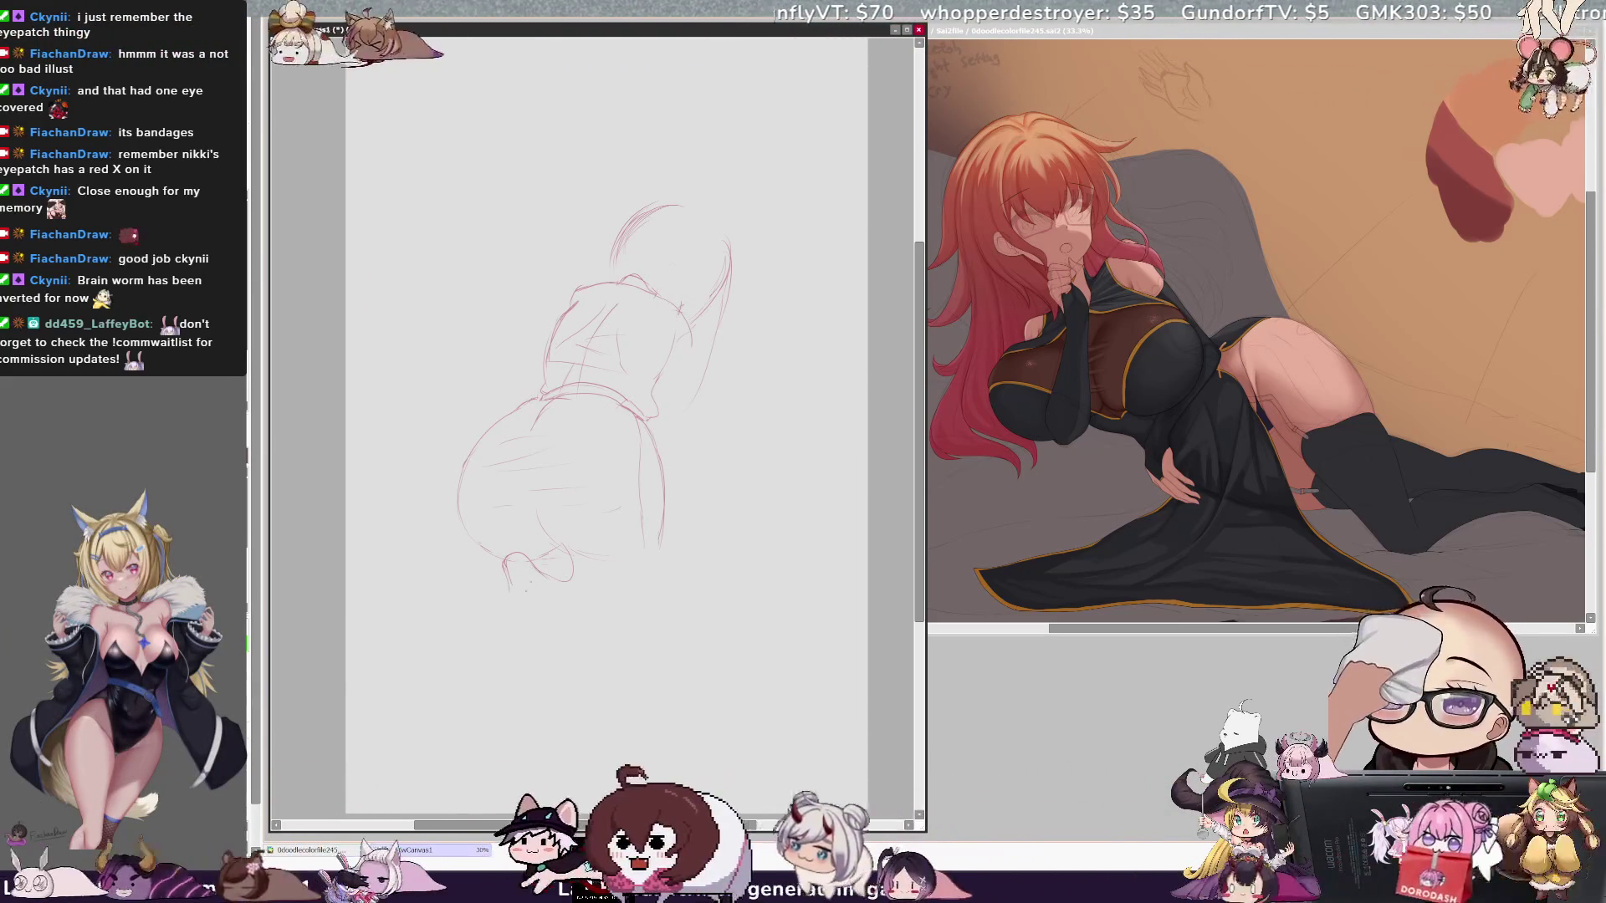
Step: Redraw the base strokes as a curved foot with a small loop and extended base line
left_click_drag(505, 559, 549, 594)
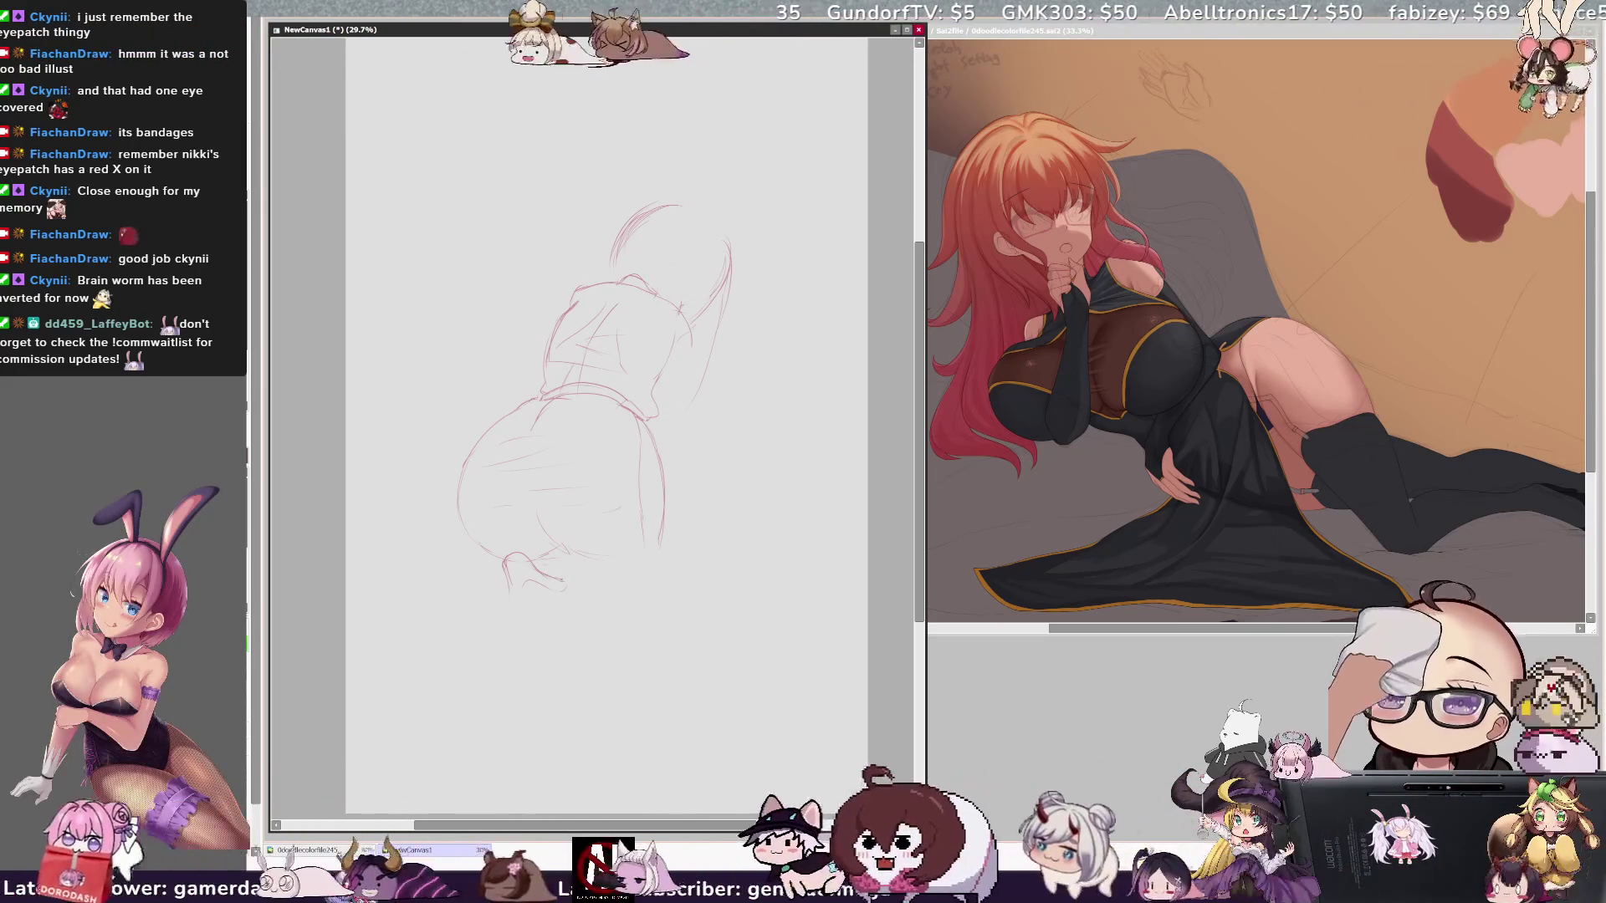
left_click_drag(504, 562, 573, 577)
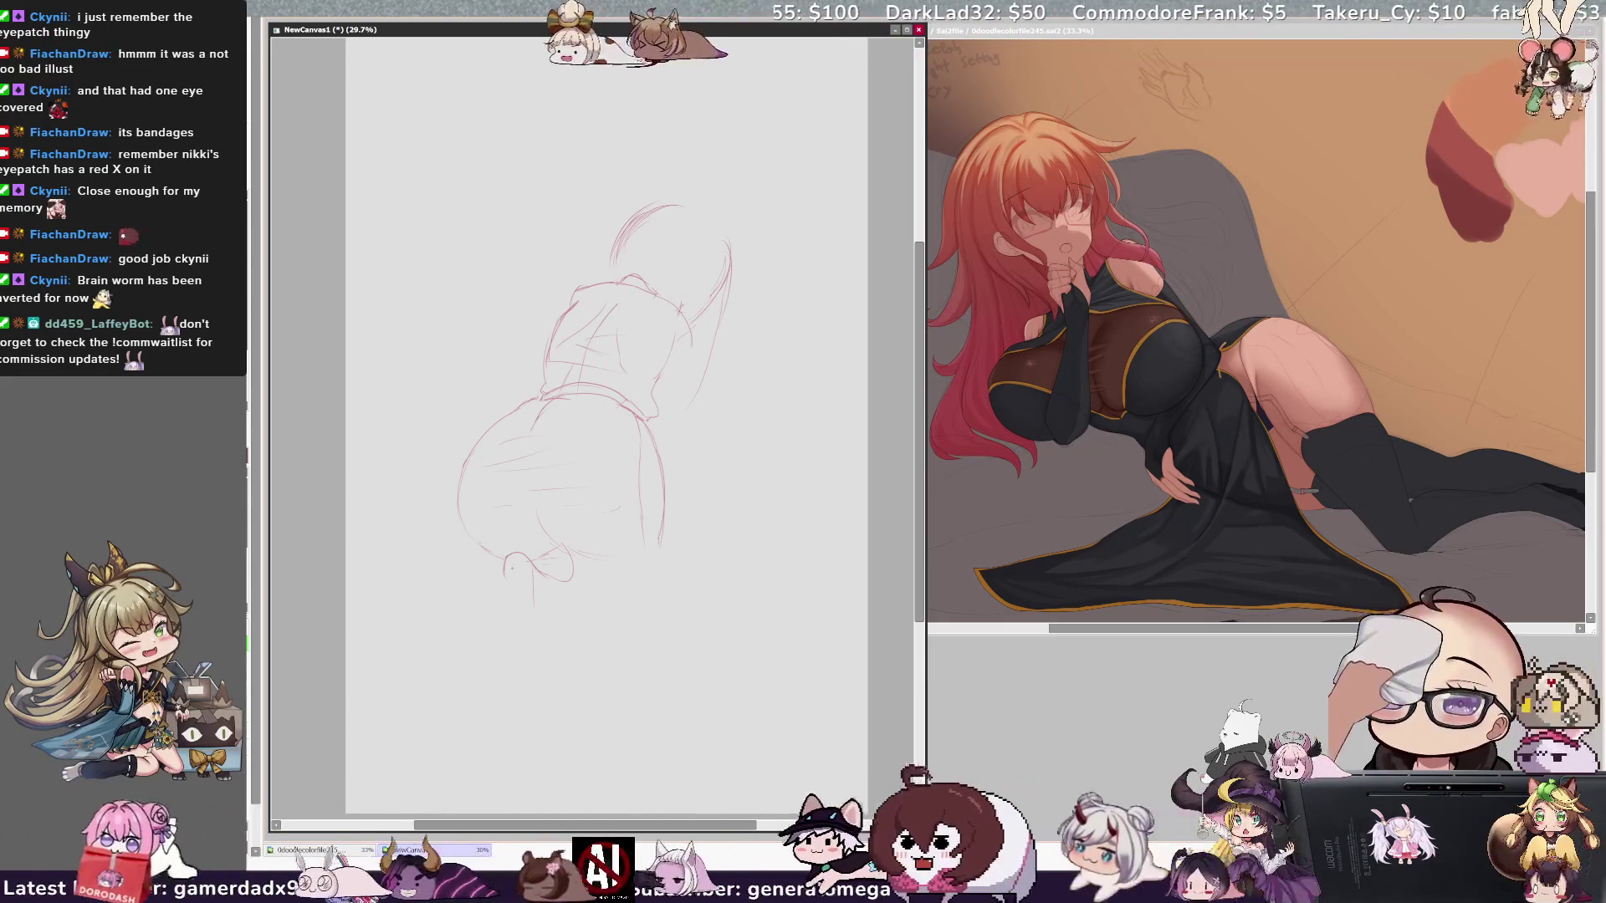
left_click_drag(505, 590, 534, 585)
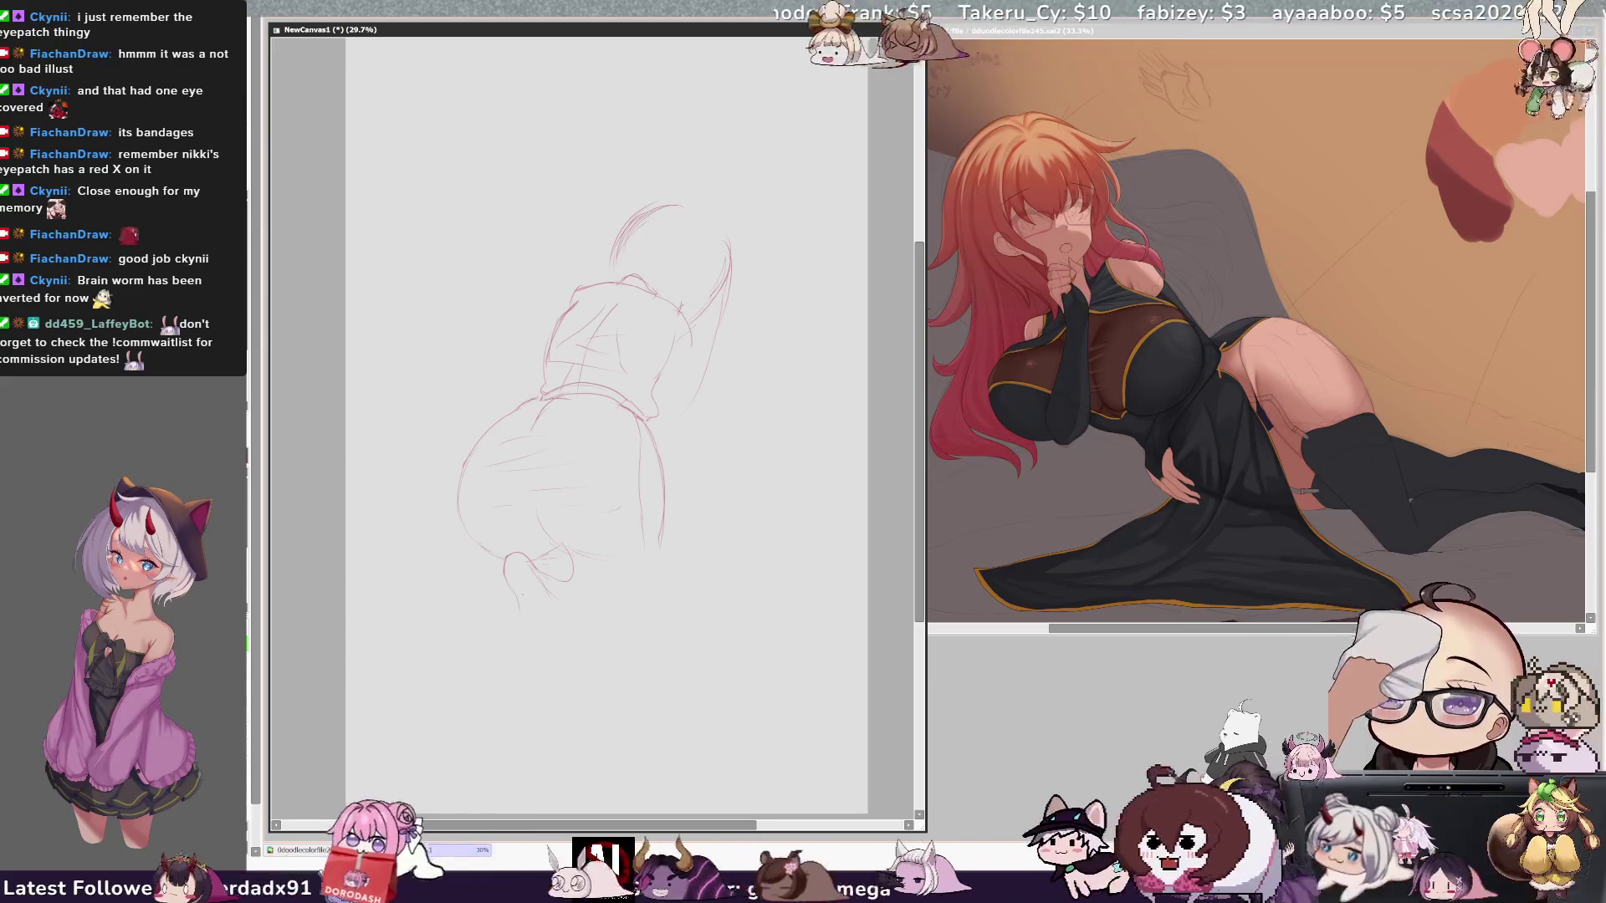
mouse_move(525, 613)
left_mouse_down()
mouse_move(560, 624)
mouse_move(573, 602)
left_mouse_up()
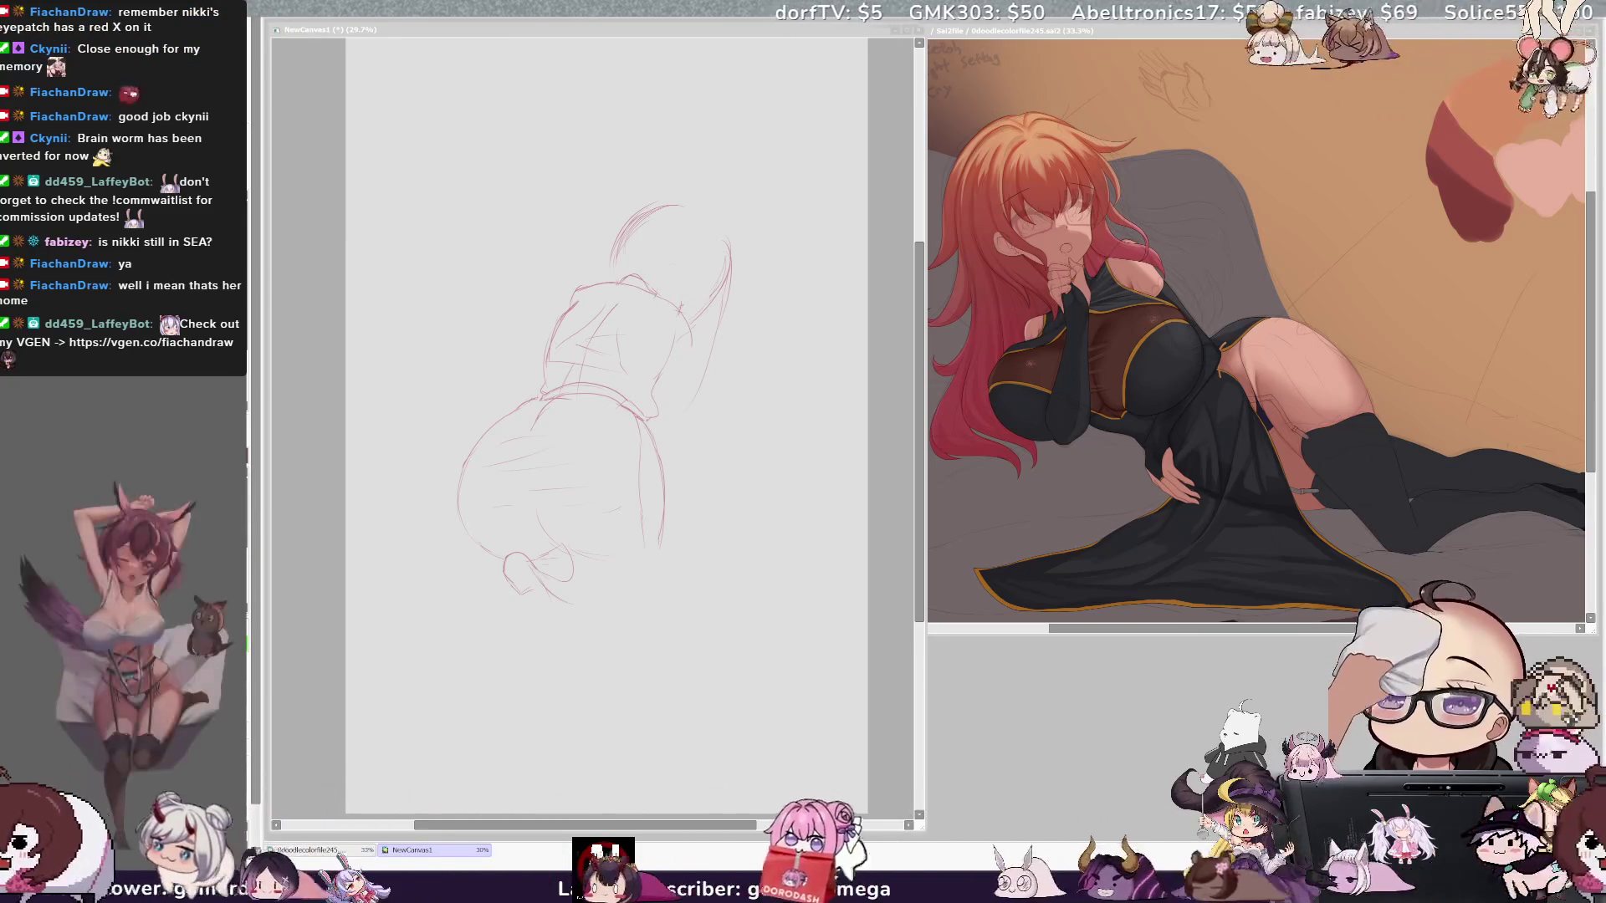
Step: Bring the NewCanvas1 sketch canvas back to the front to continue the foot outline
left_click(667, 404)
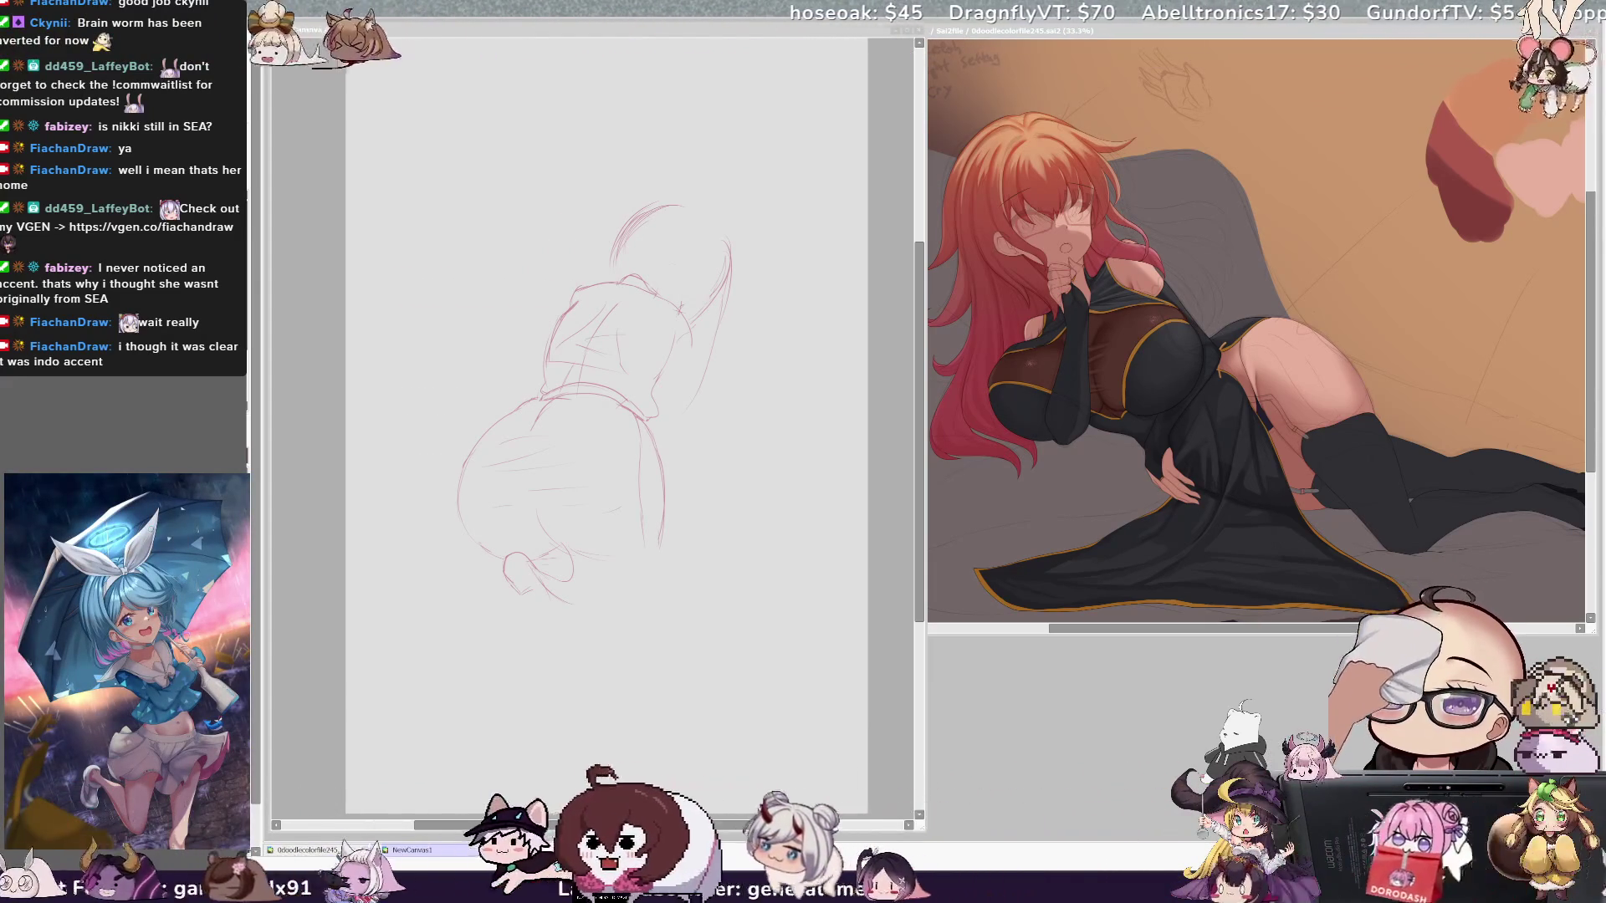
left_click(741, 454)
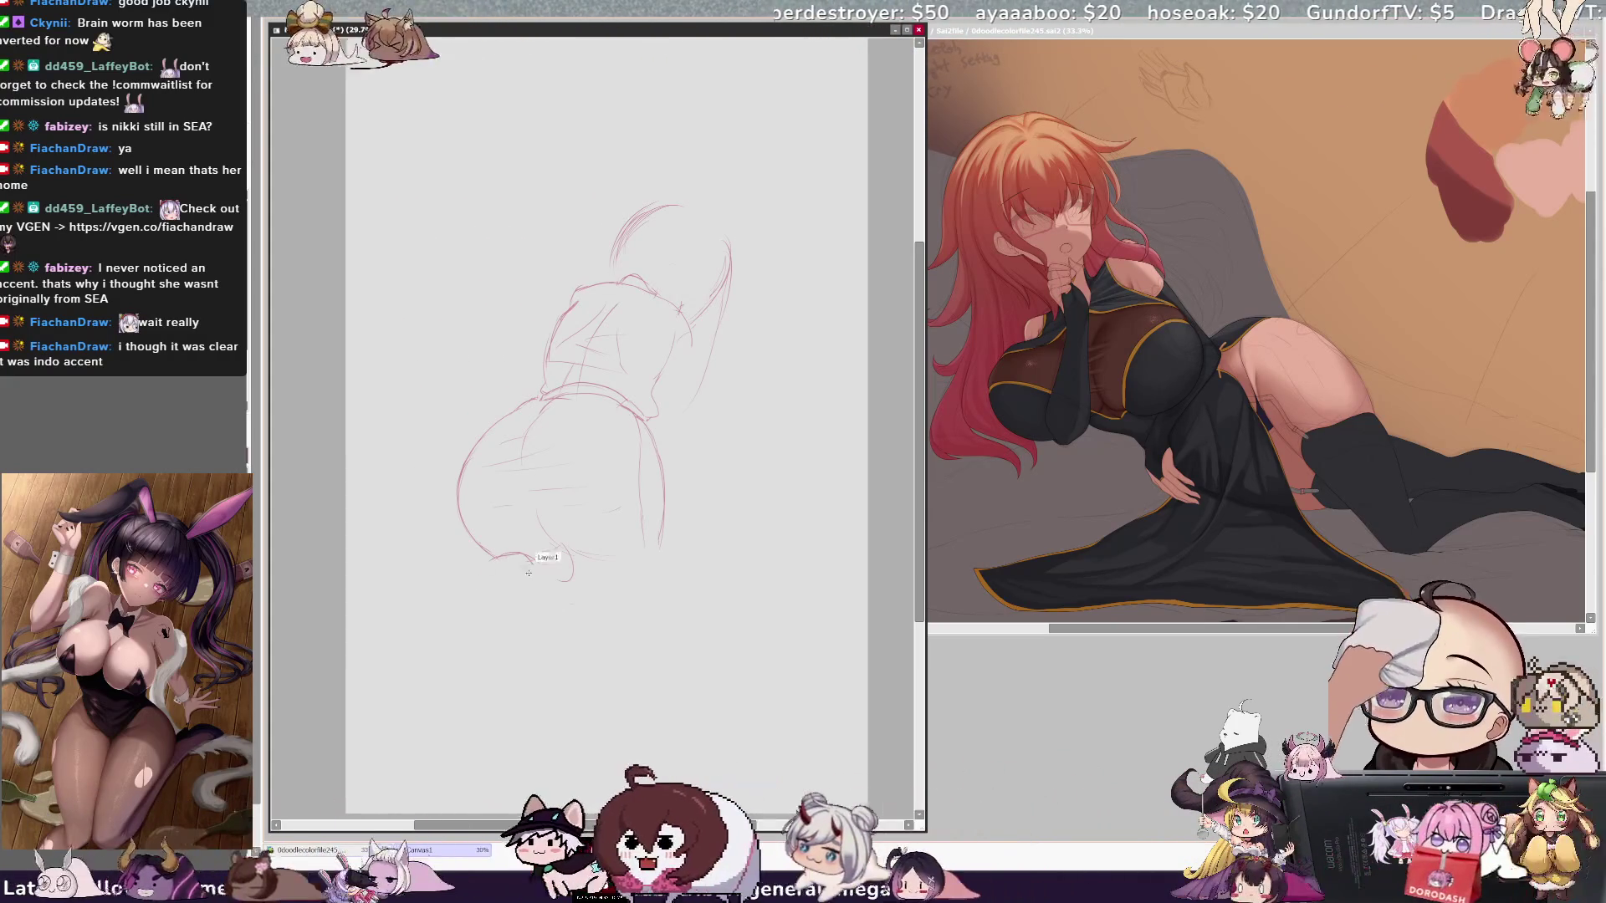
Step: Sketch the arm line reaching down to the floor, undoing stray short strokes
left_click_drag(509, 555, 475, 599)
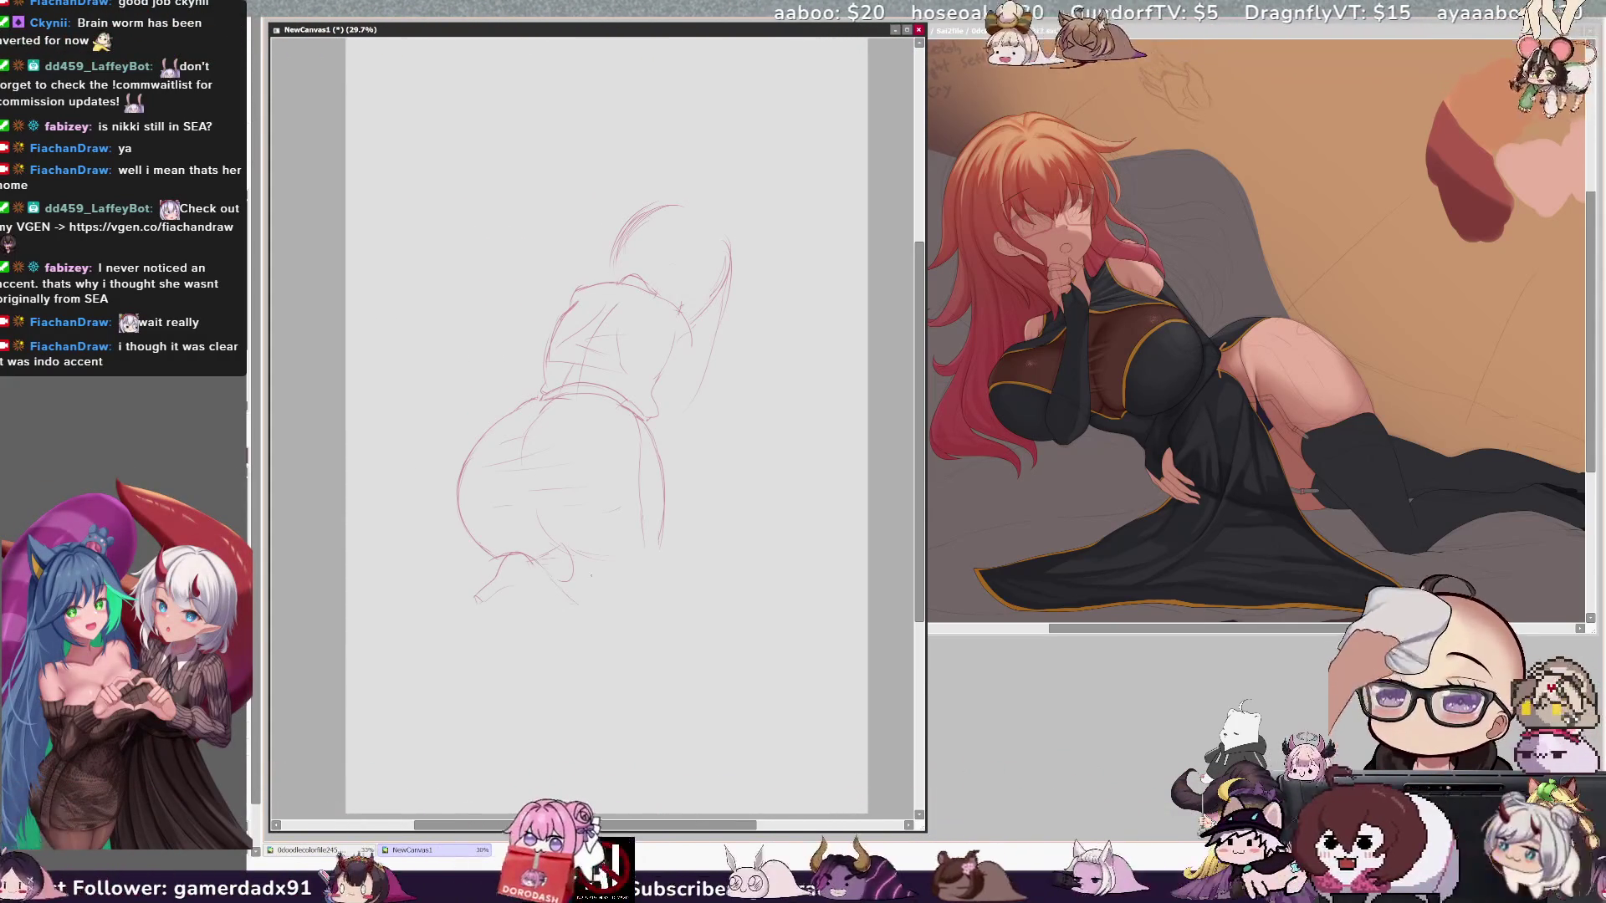
mouse_move(559, 552)
left_mouse_down()
mouse_move(570, 579)
mouse_move(549, 621)
left_mouse_up()
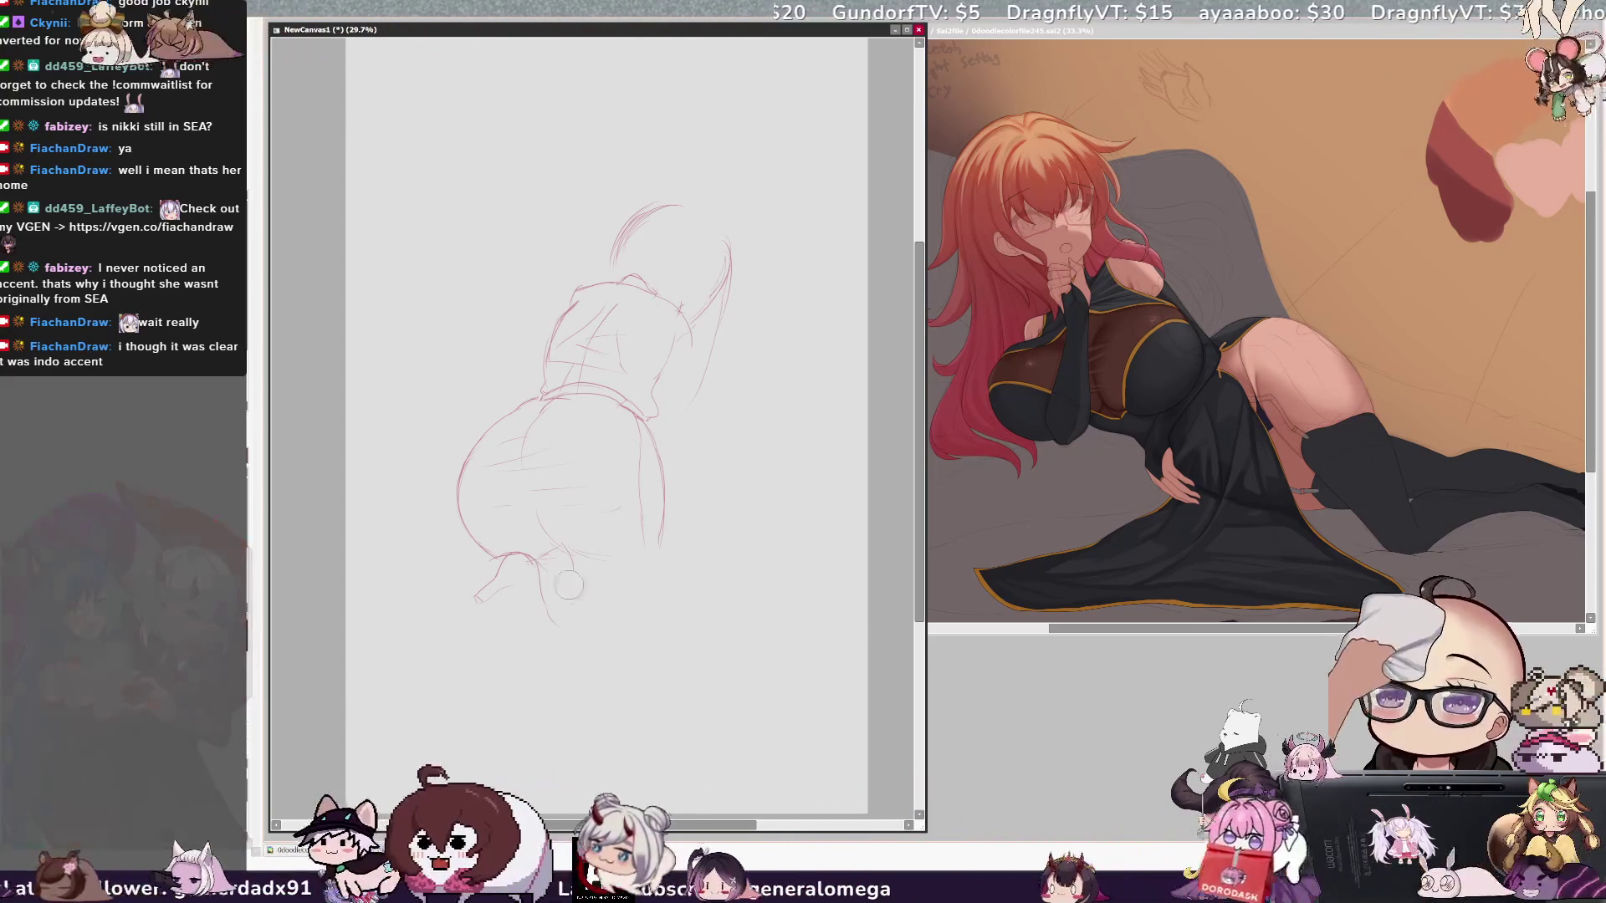
key("h")
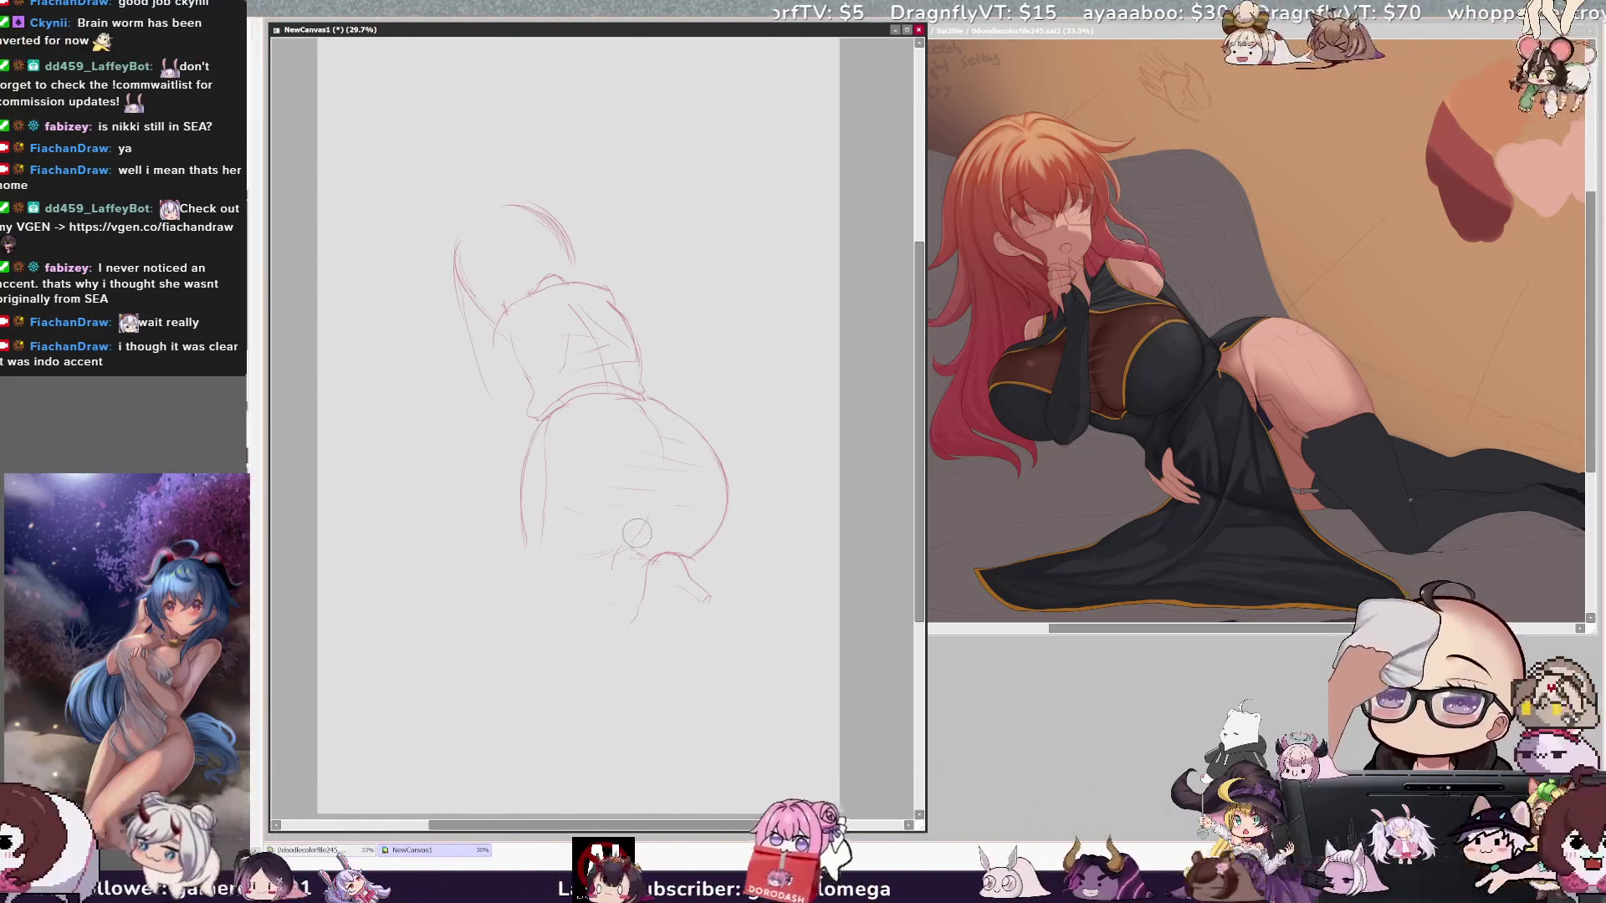
key("h")
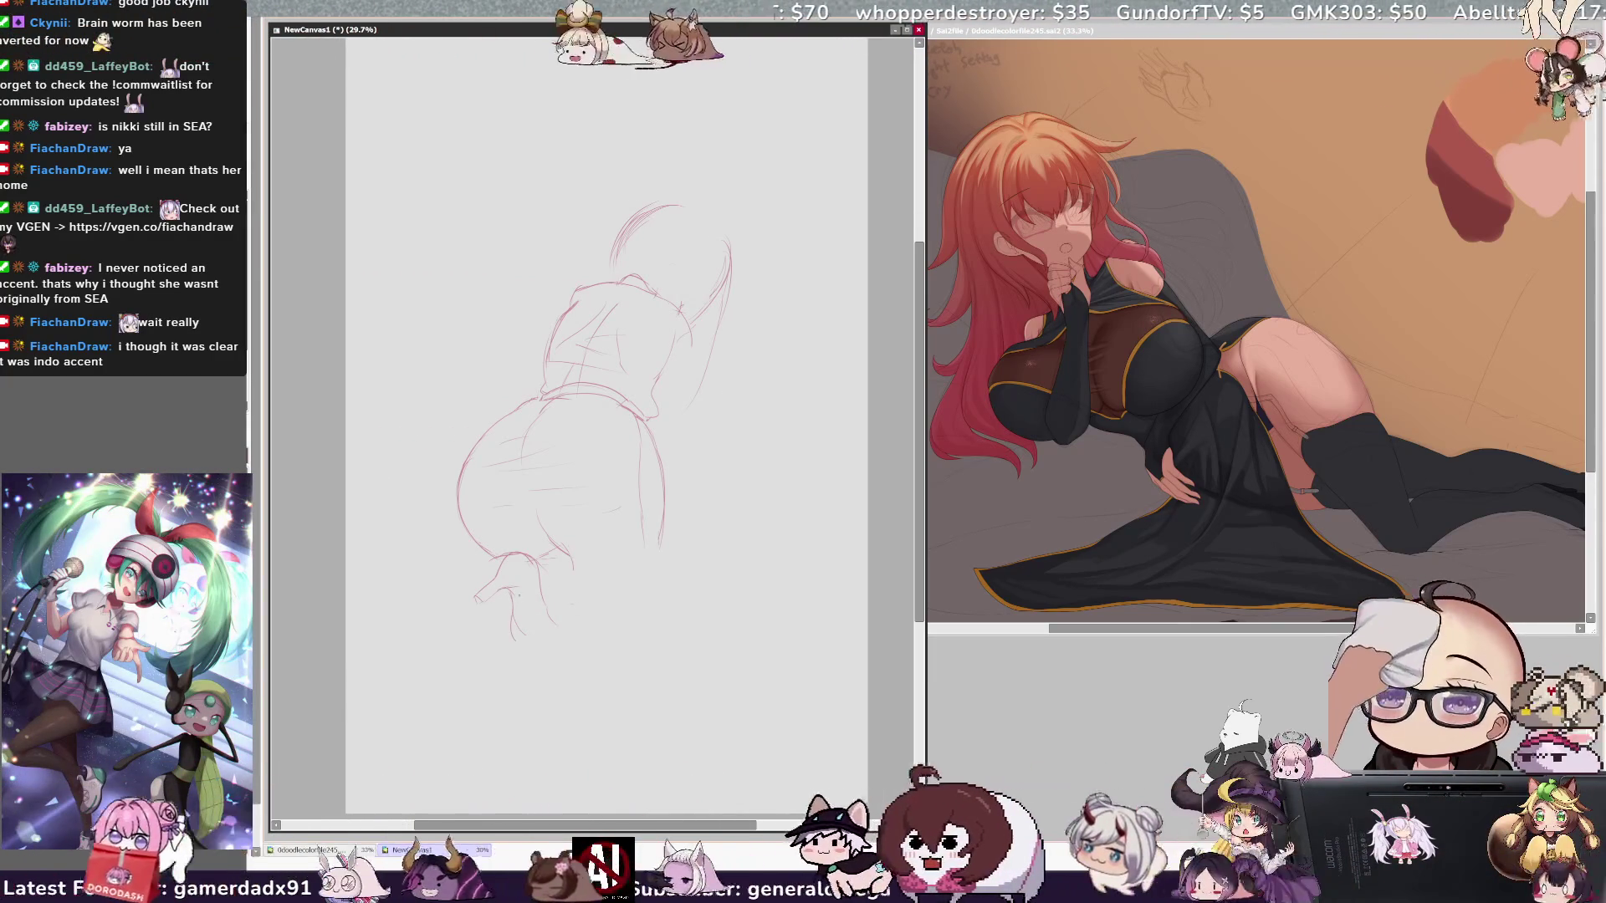
key("ctrl+z")
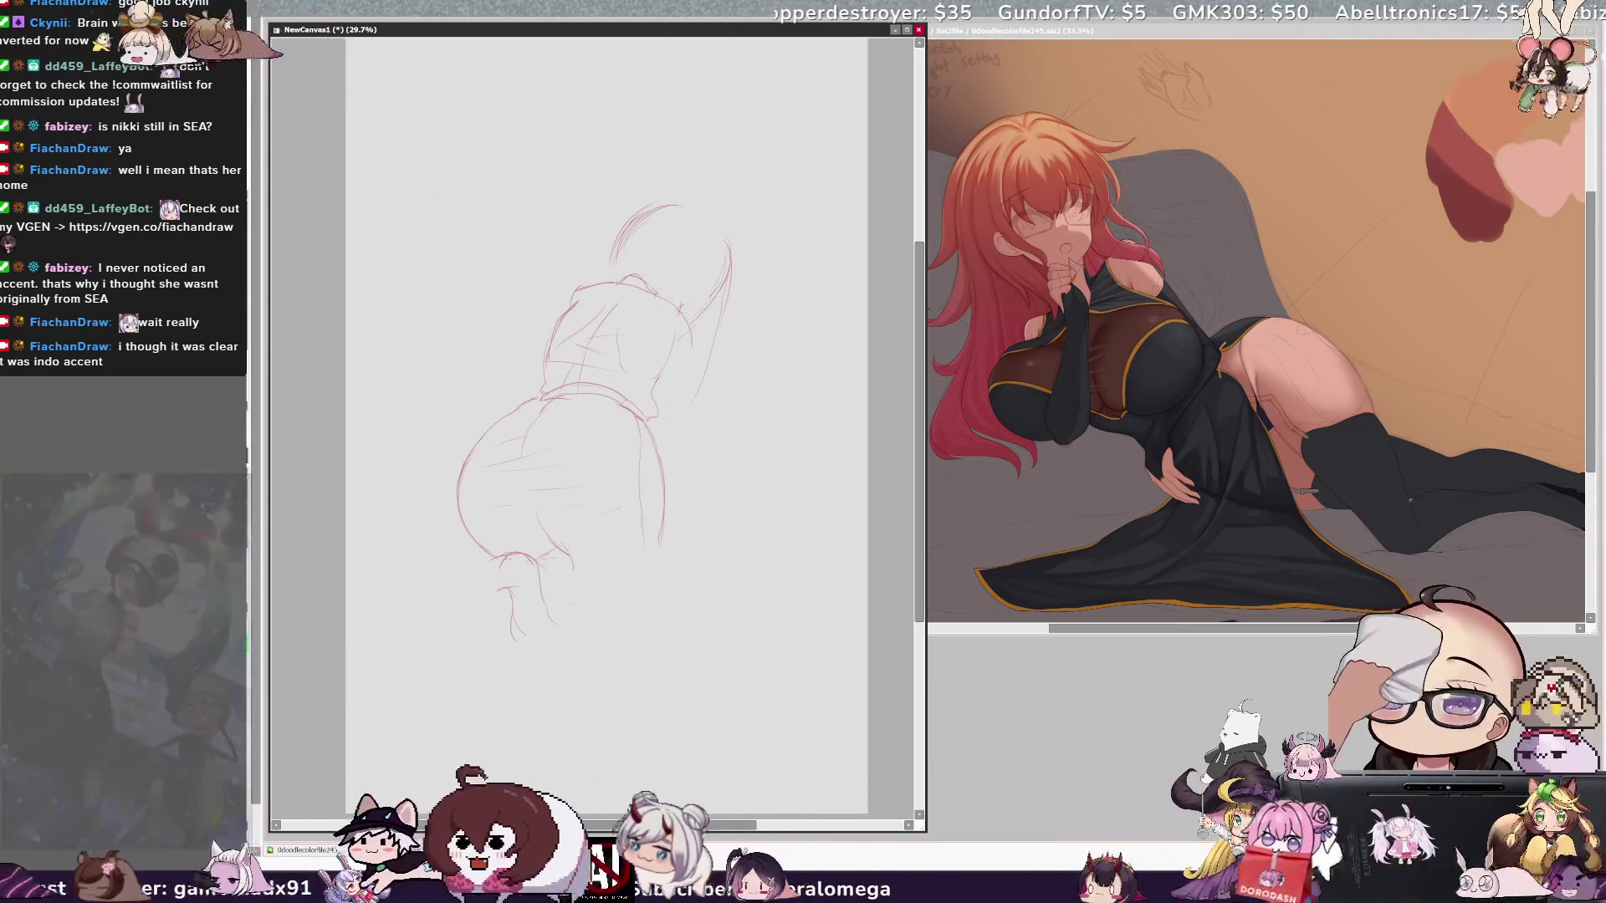
left_click_drag(506, 559, 474, 623)
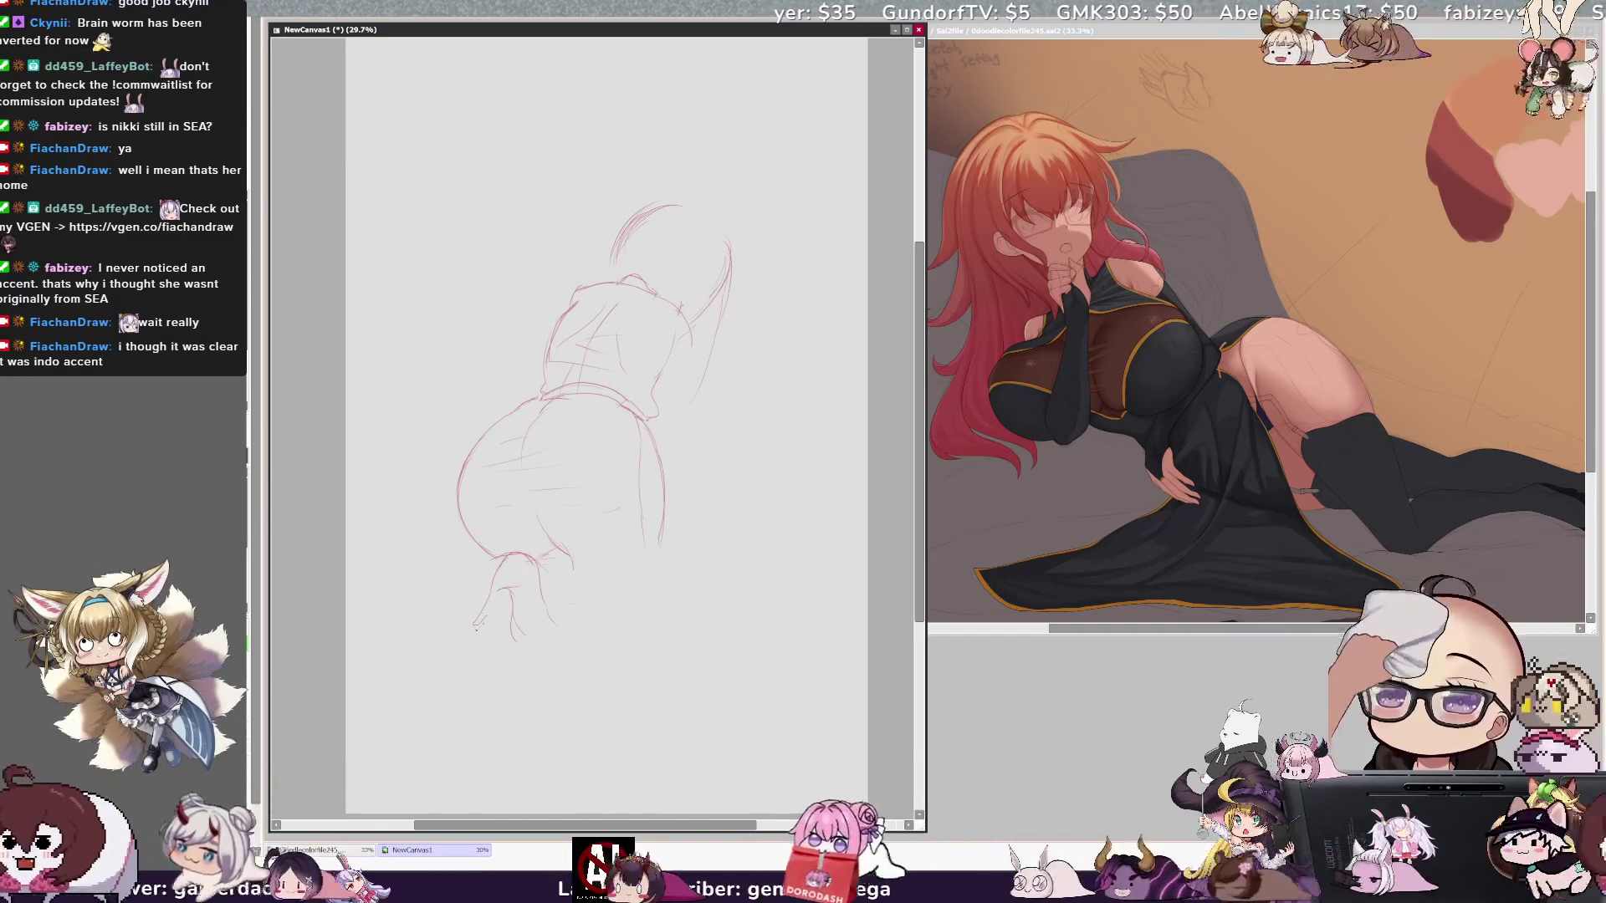
left_click_drag(523, 569, 498, 600)
key("ctrl+z")
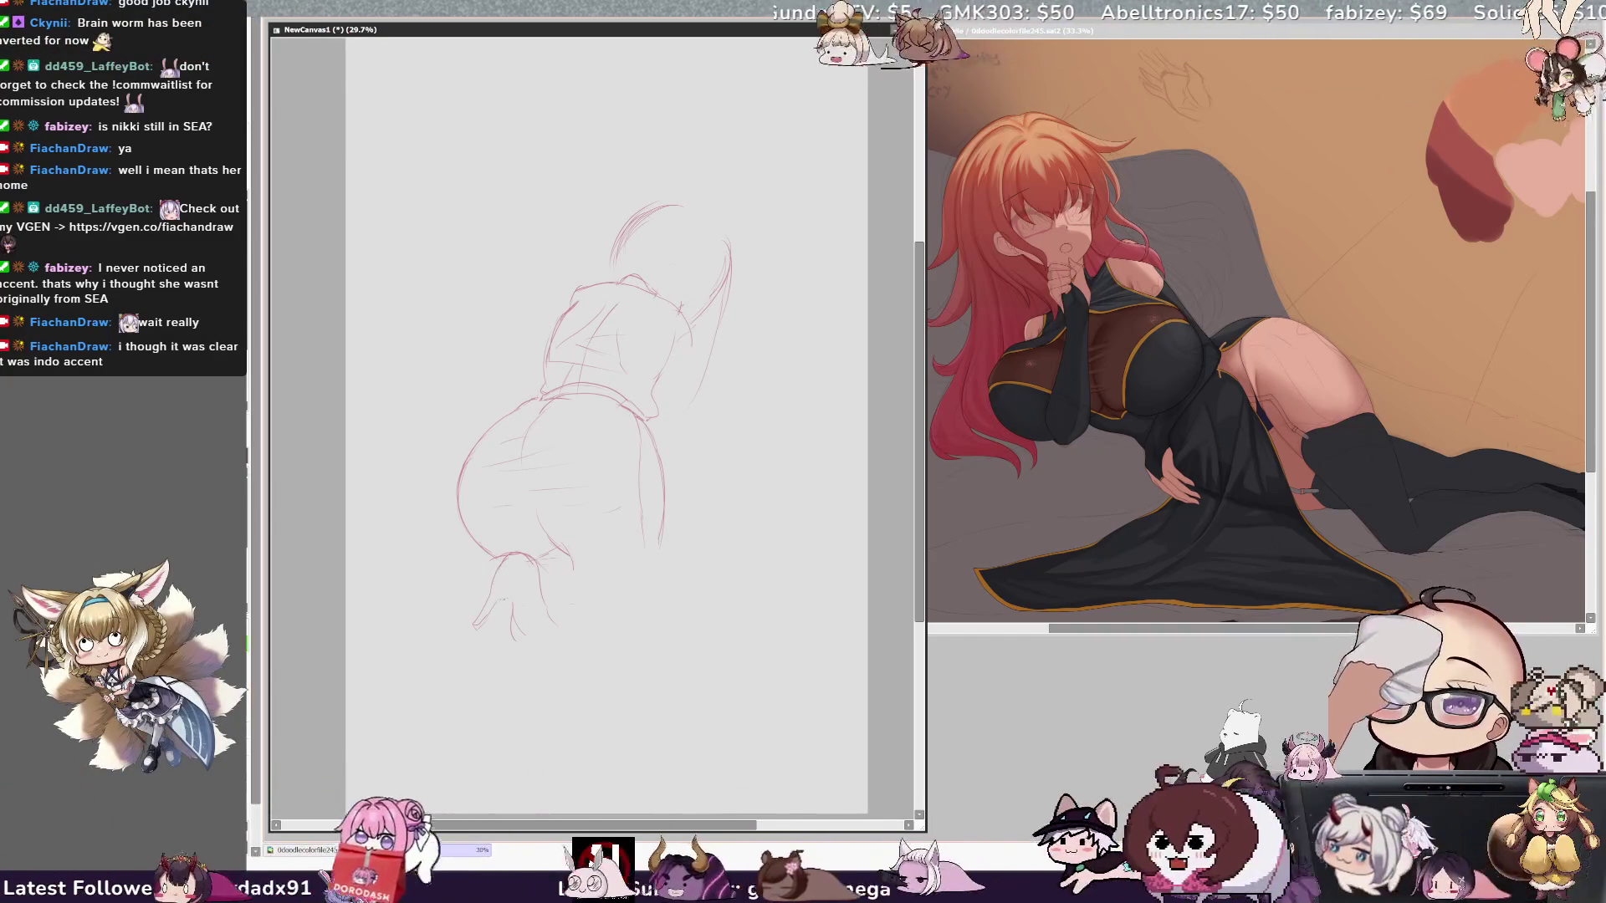
Step: Draw the hand and fingers resting on the floor, check it mirrored, and lasso the foot area
left_click_drag(508, 600, 533, 640)
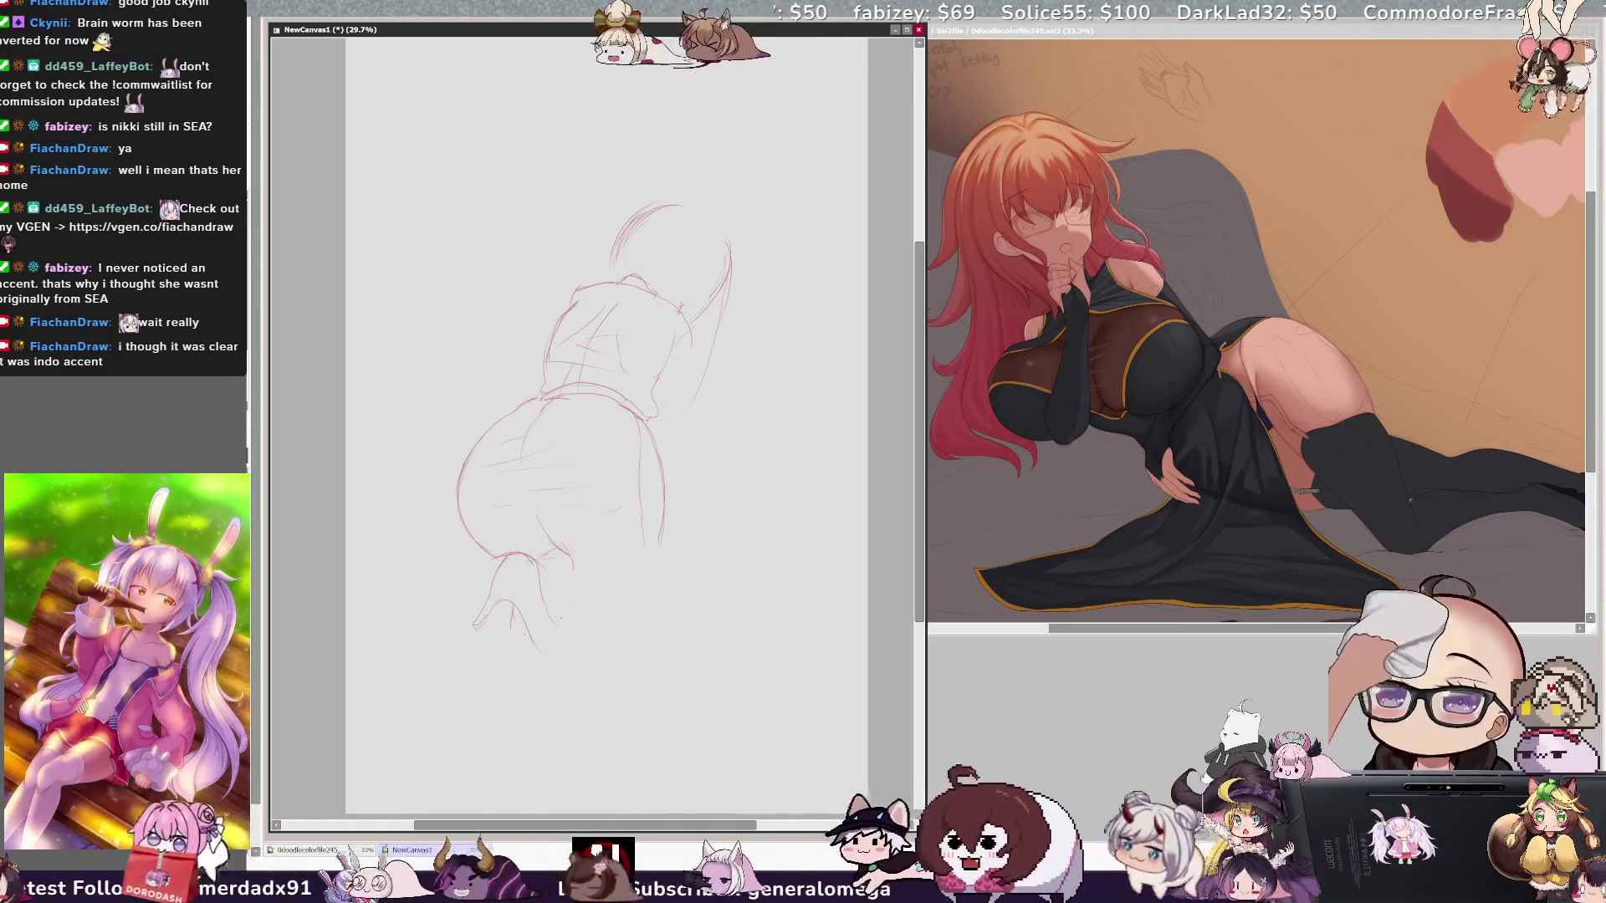
left_click_drag(545, 596, 567, 637)
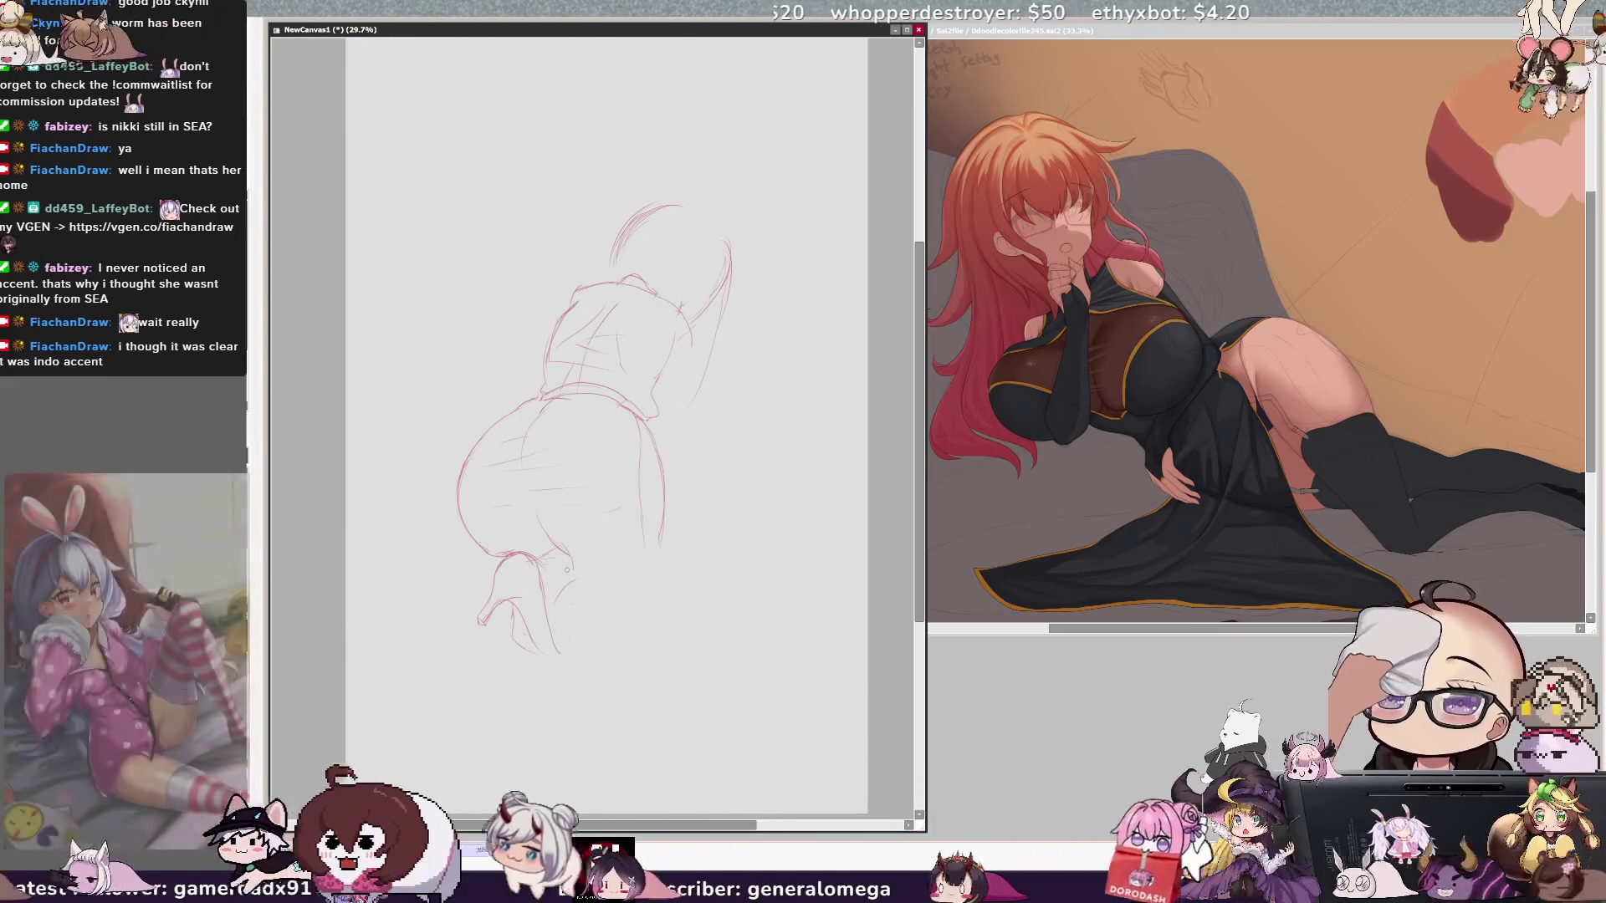
key("h")
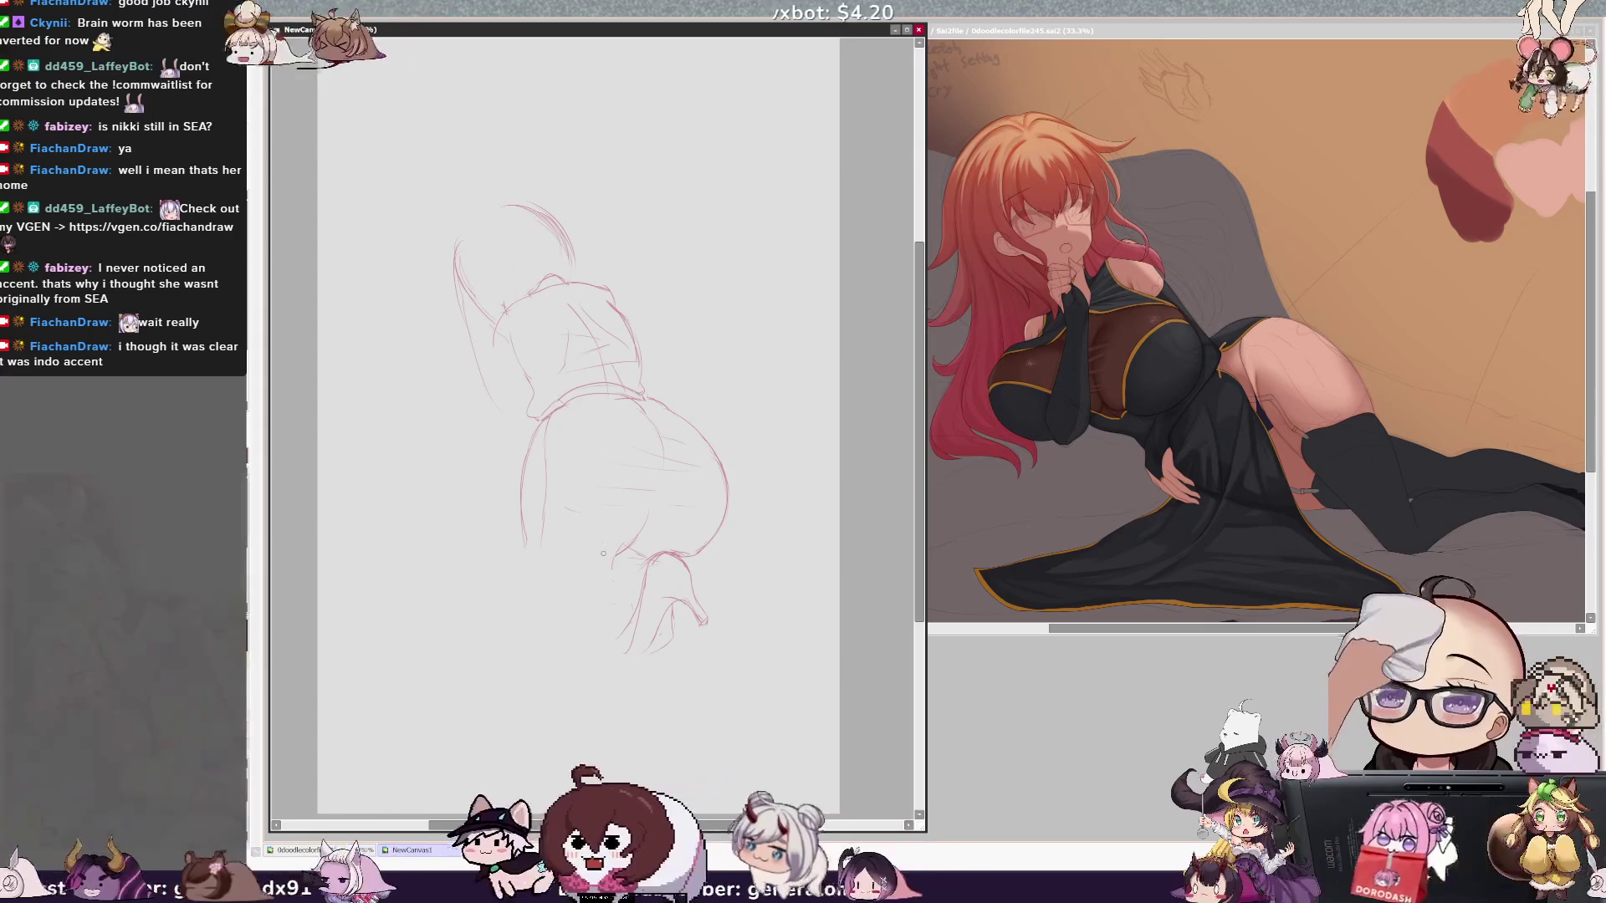
key("h")
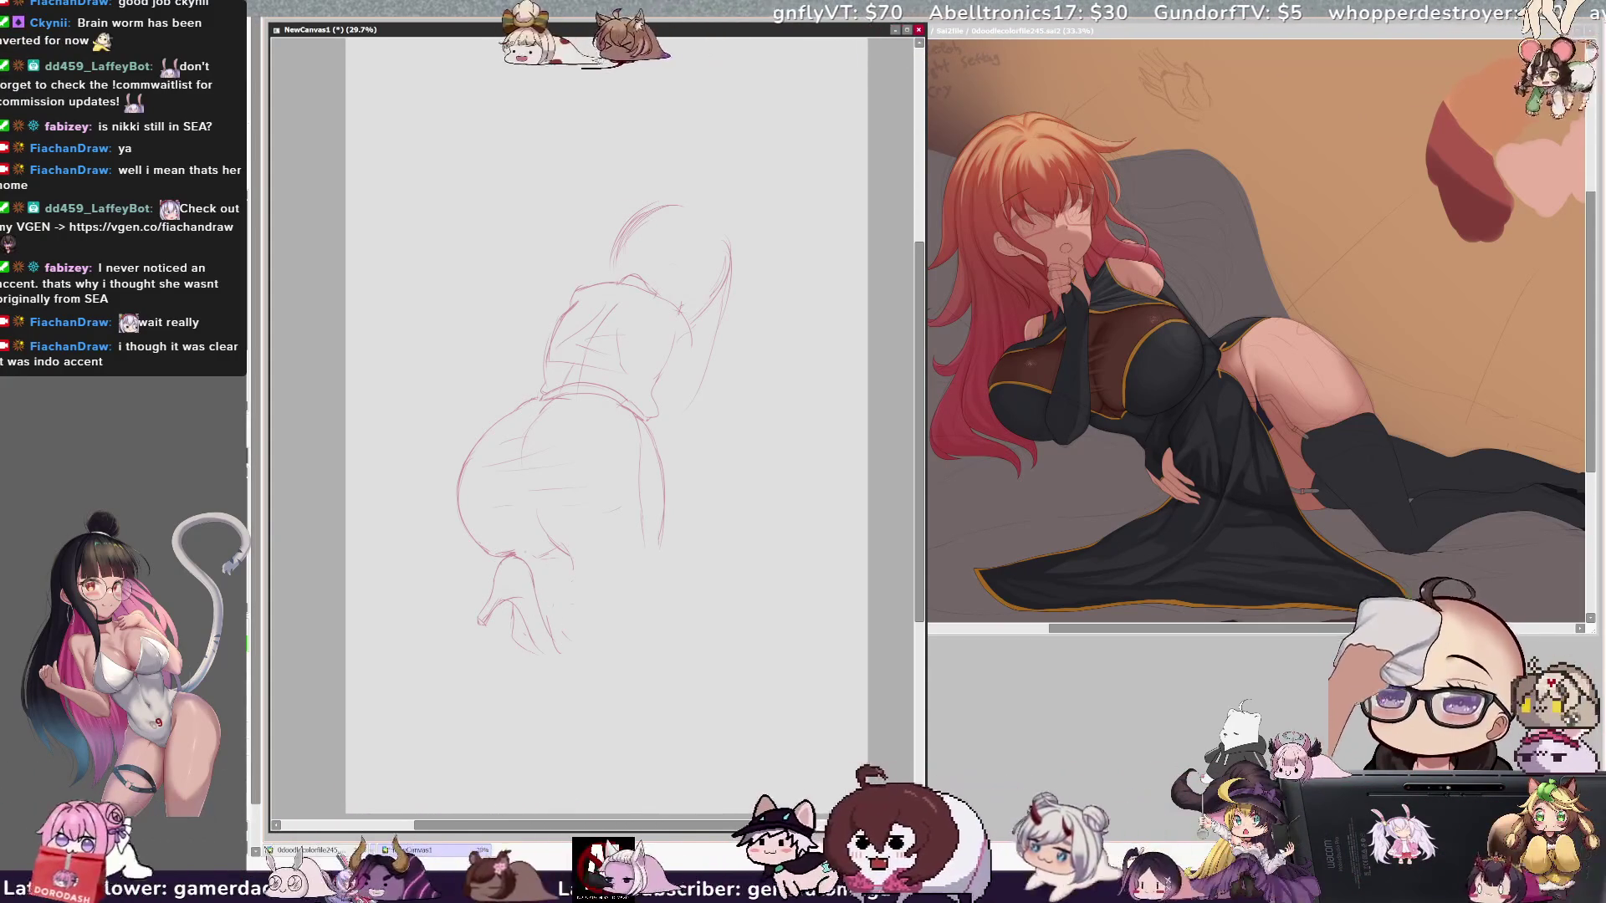
left_click_drag(456, 621, 490, 578)
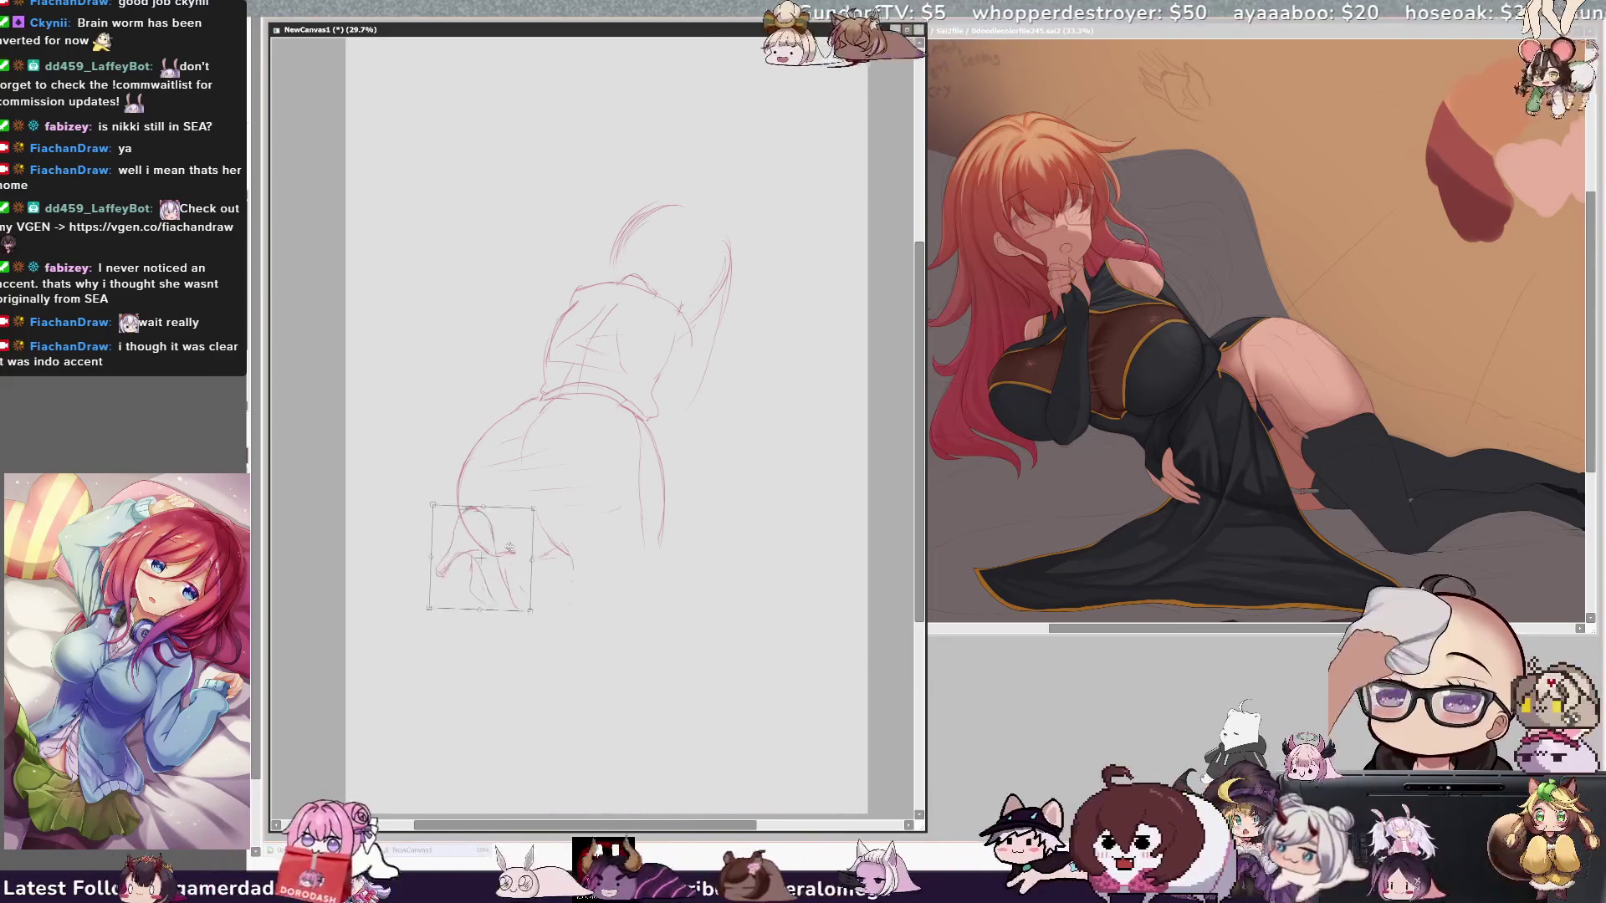
Step: Nudge the lassoed foot slightly upward and add a faint curve beside the head in mirrored view
left_click_drag(528, 566, 530, 559)
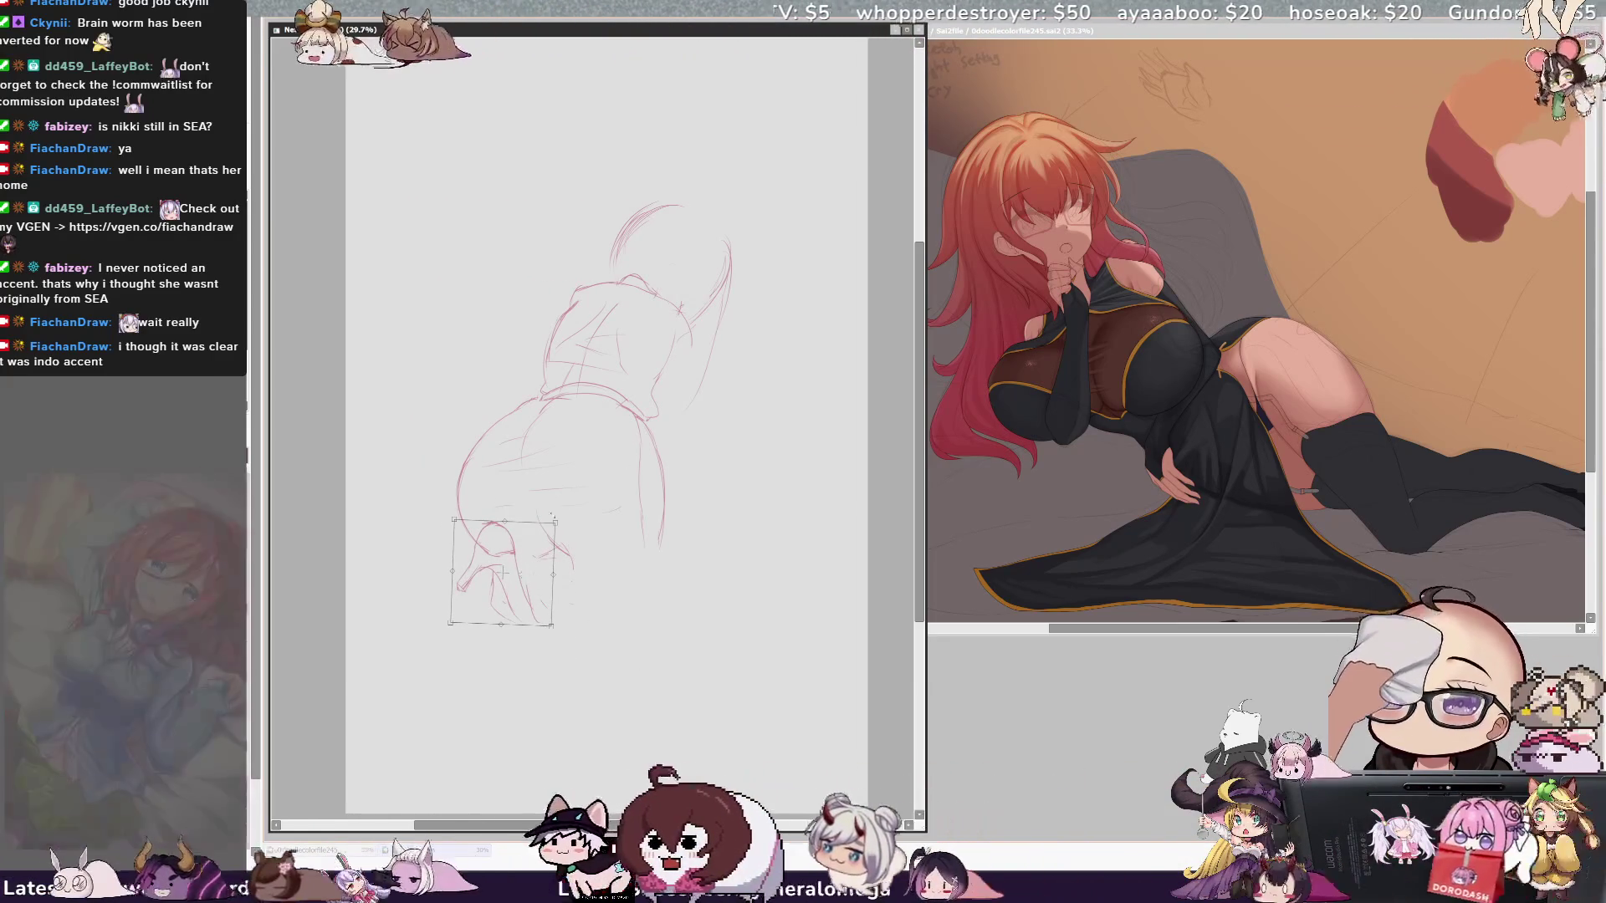
key("Return")
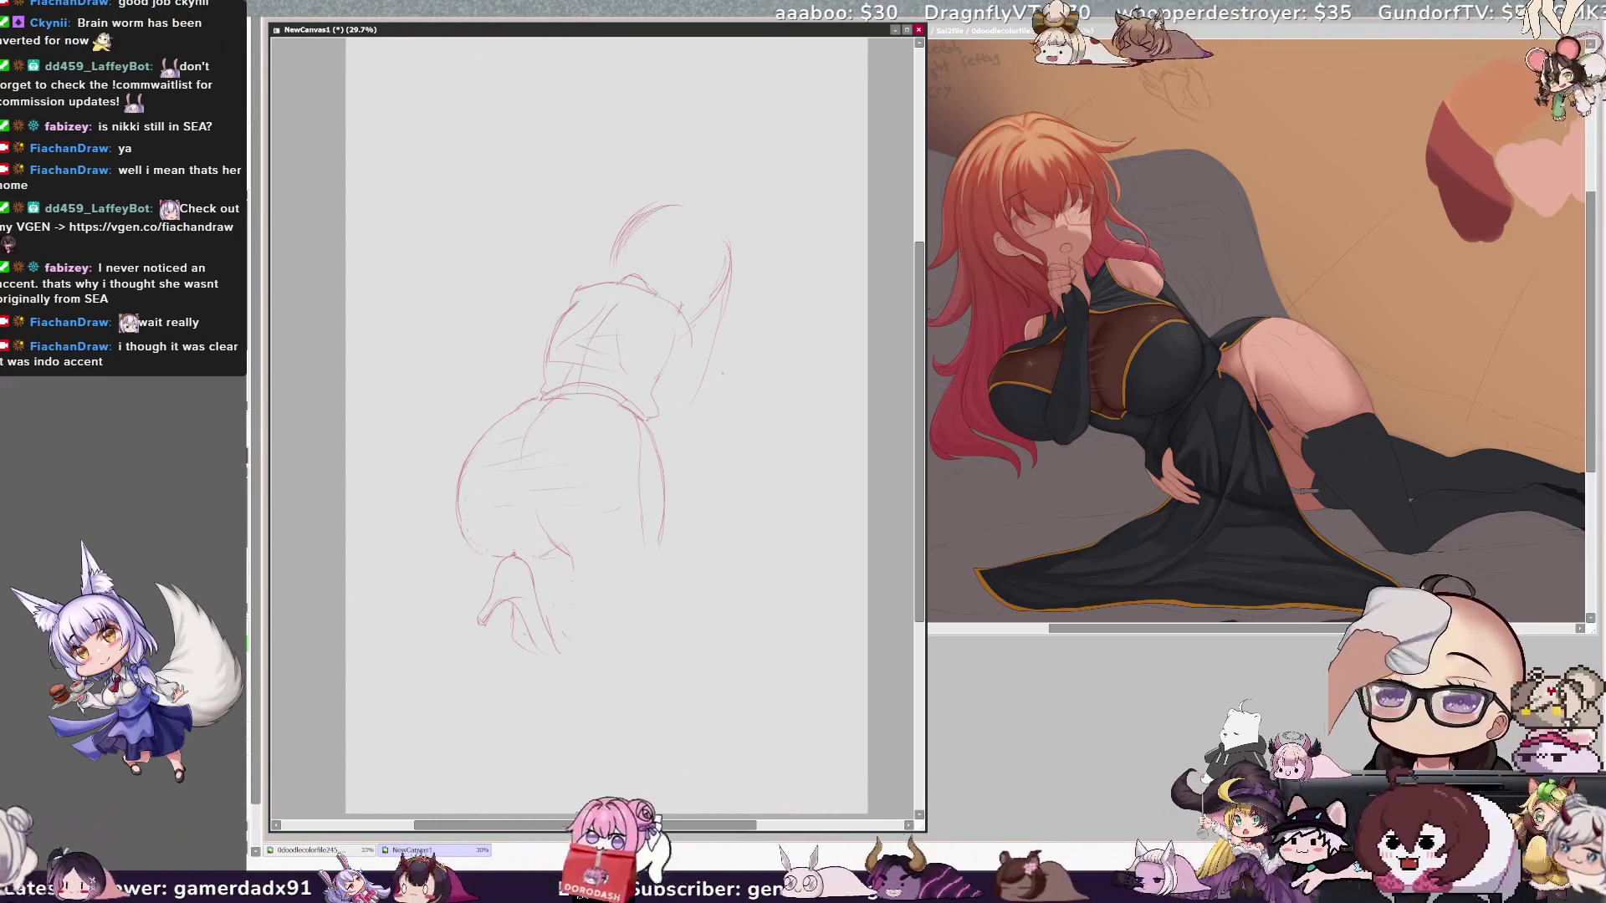
key("h")
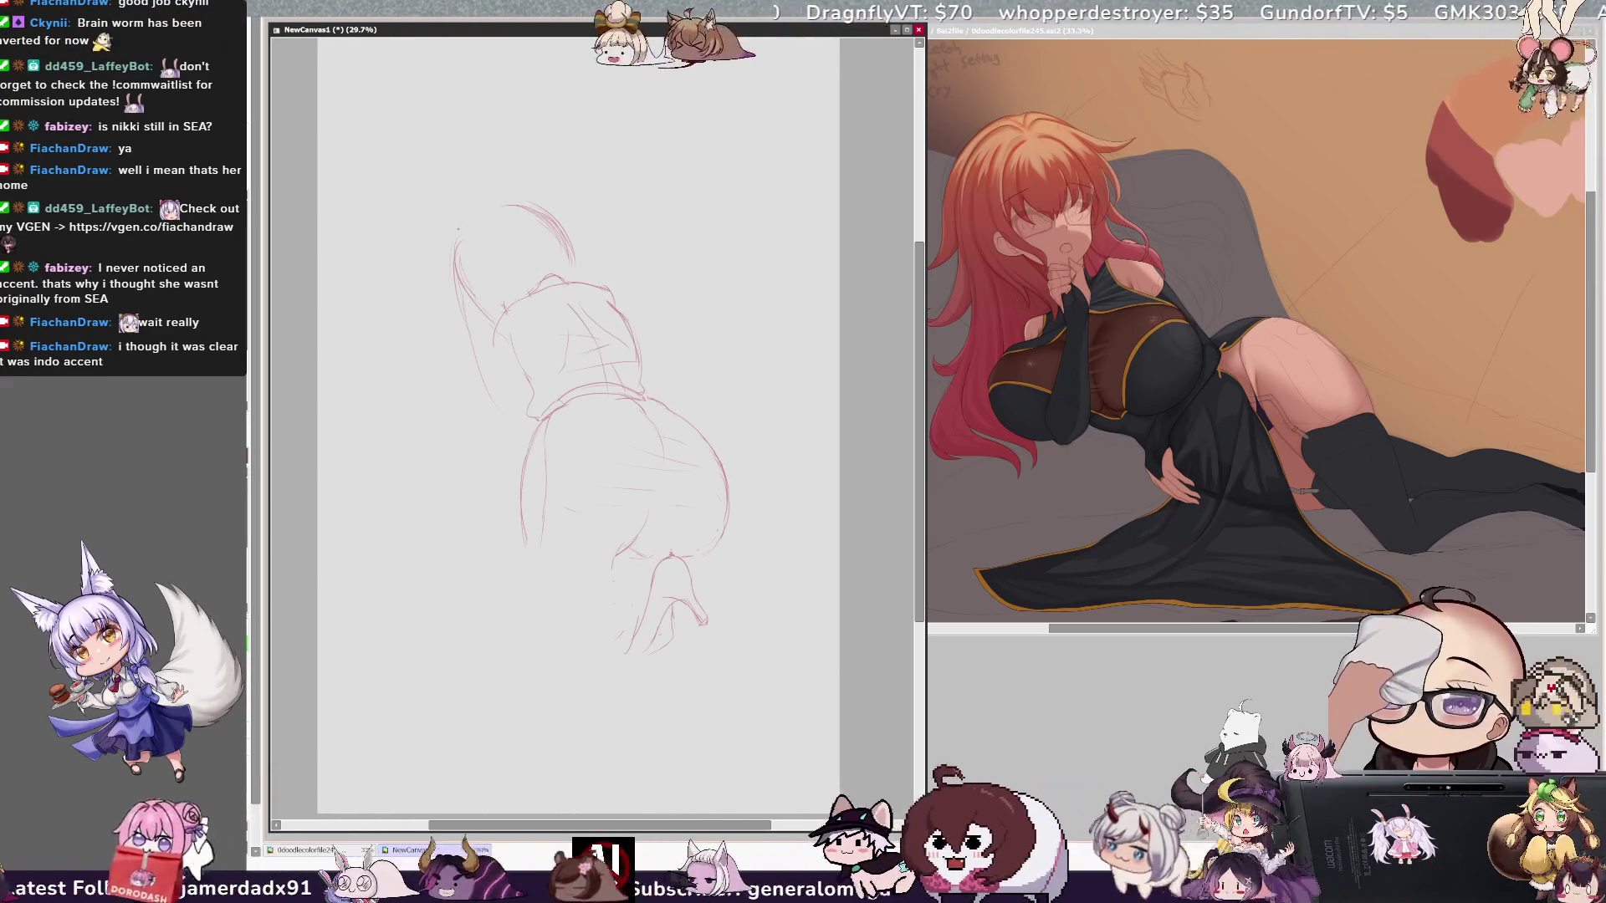
left_click_drag(454, 226, 415, 283)
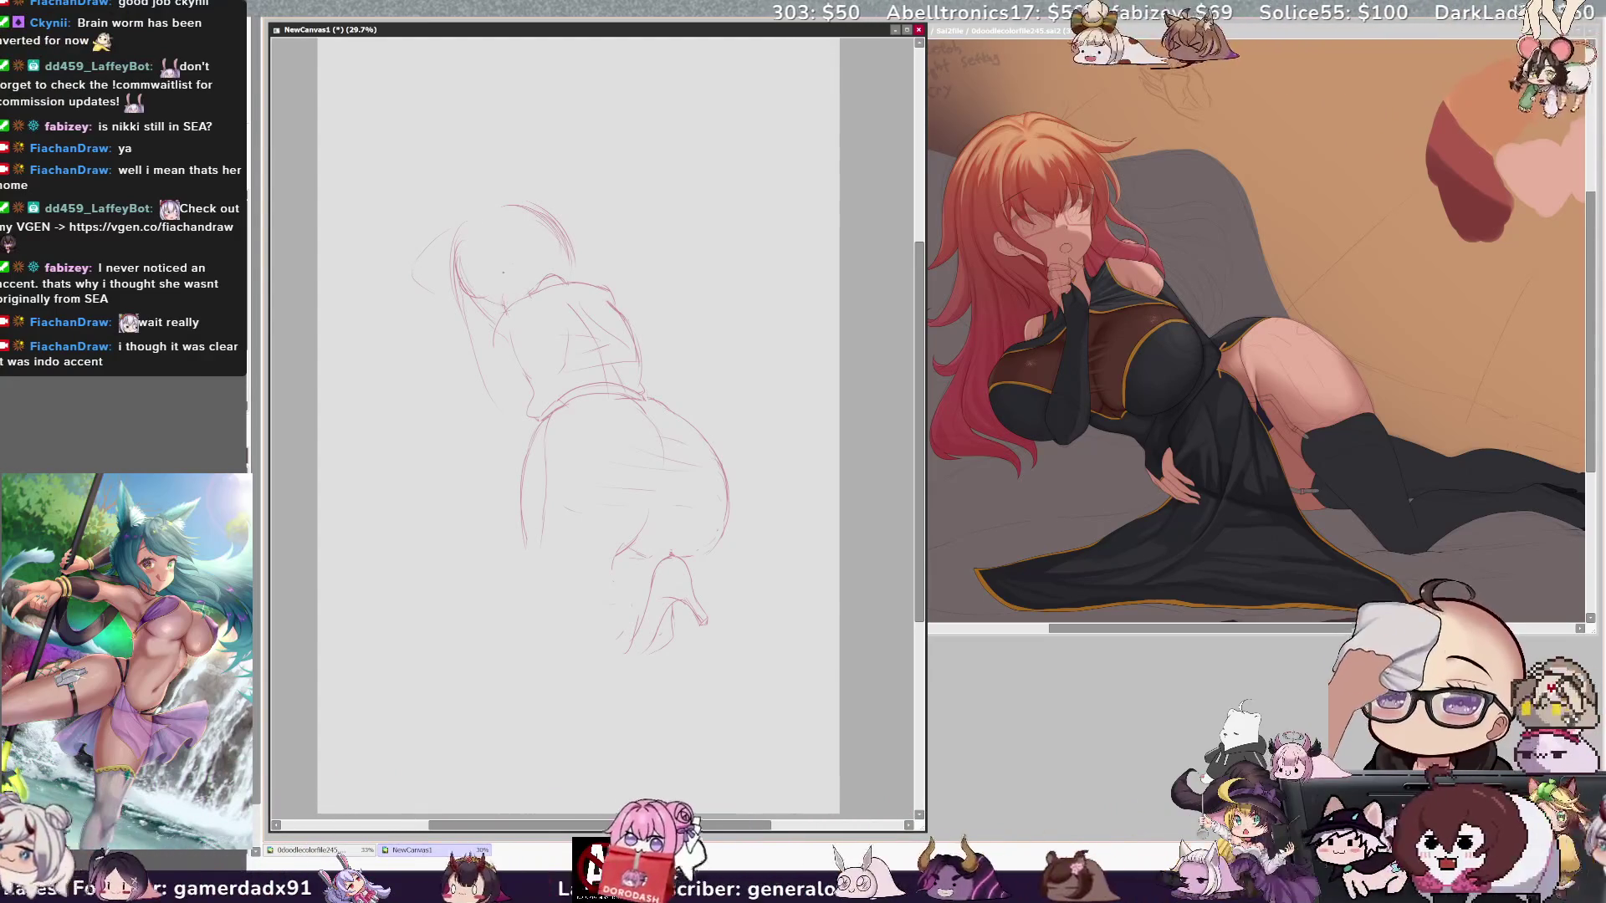
key("h")
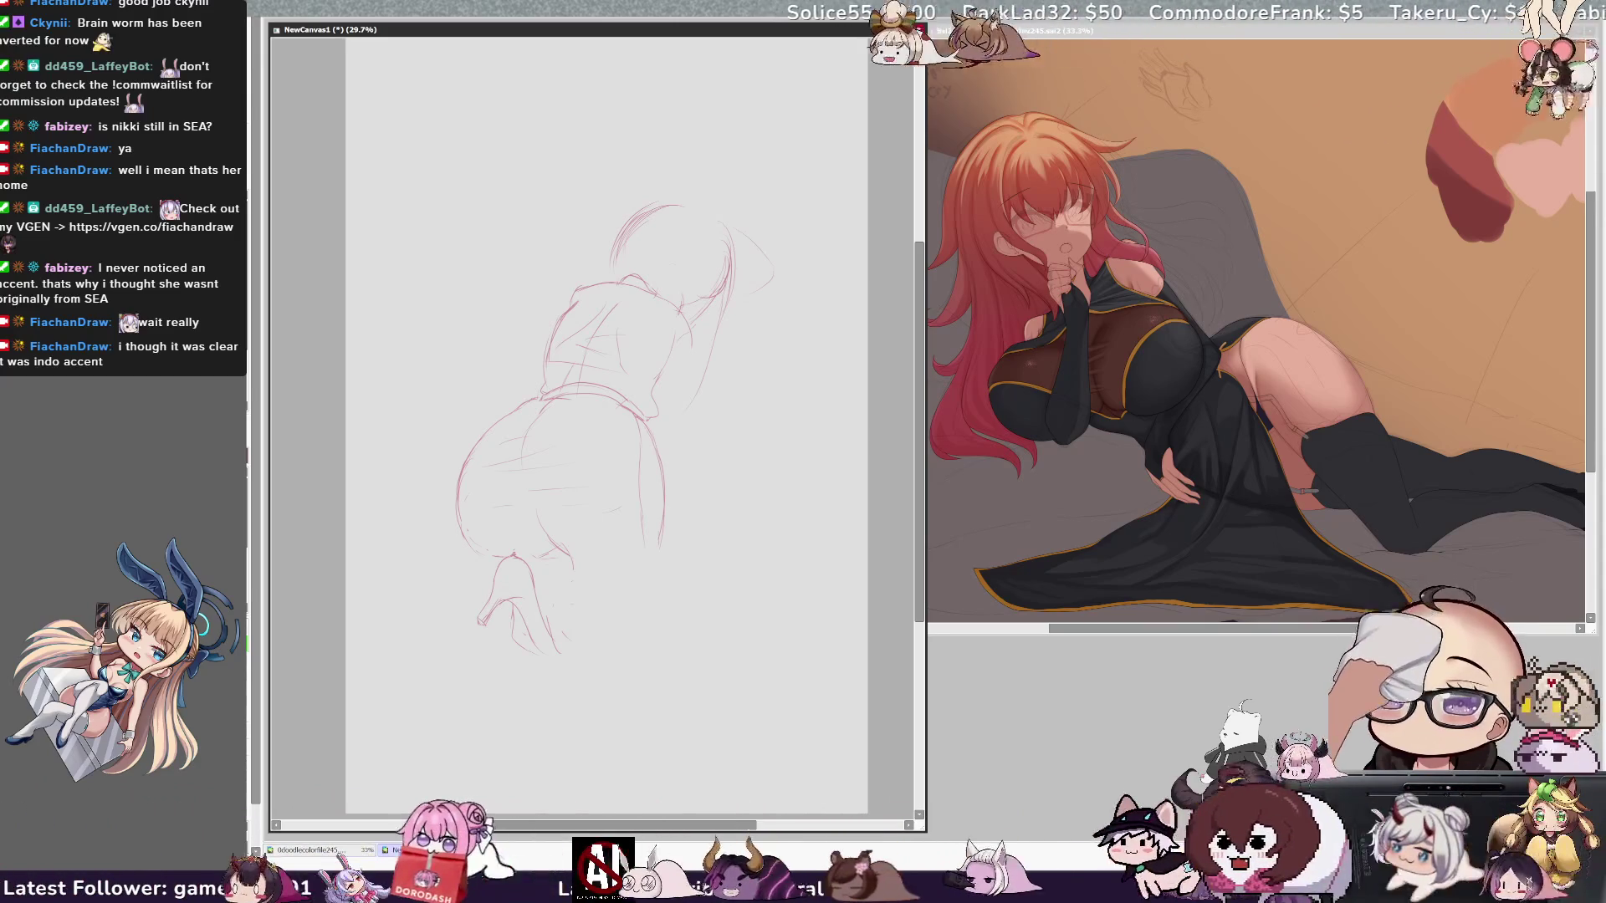
Step: Study the reference illustration canvas, then return to the sketch canvas
key("ctrl+Tab")
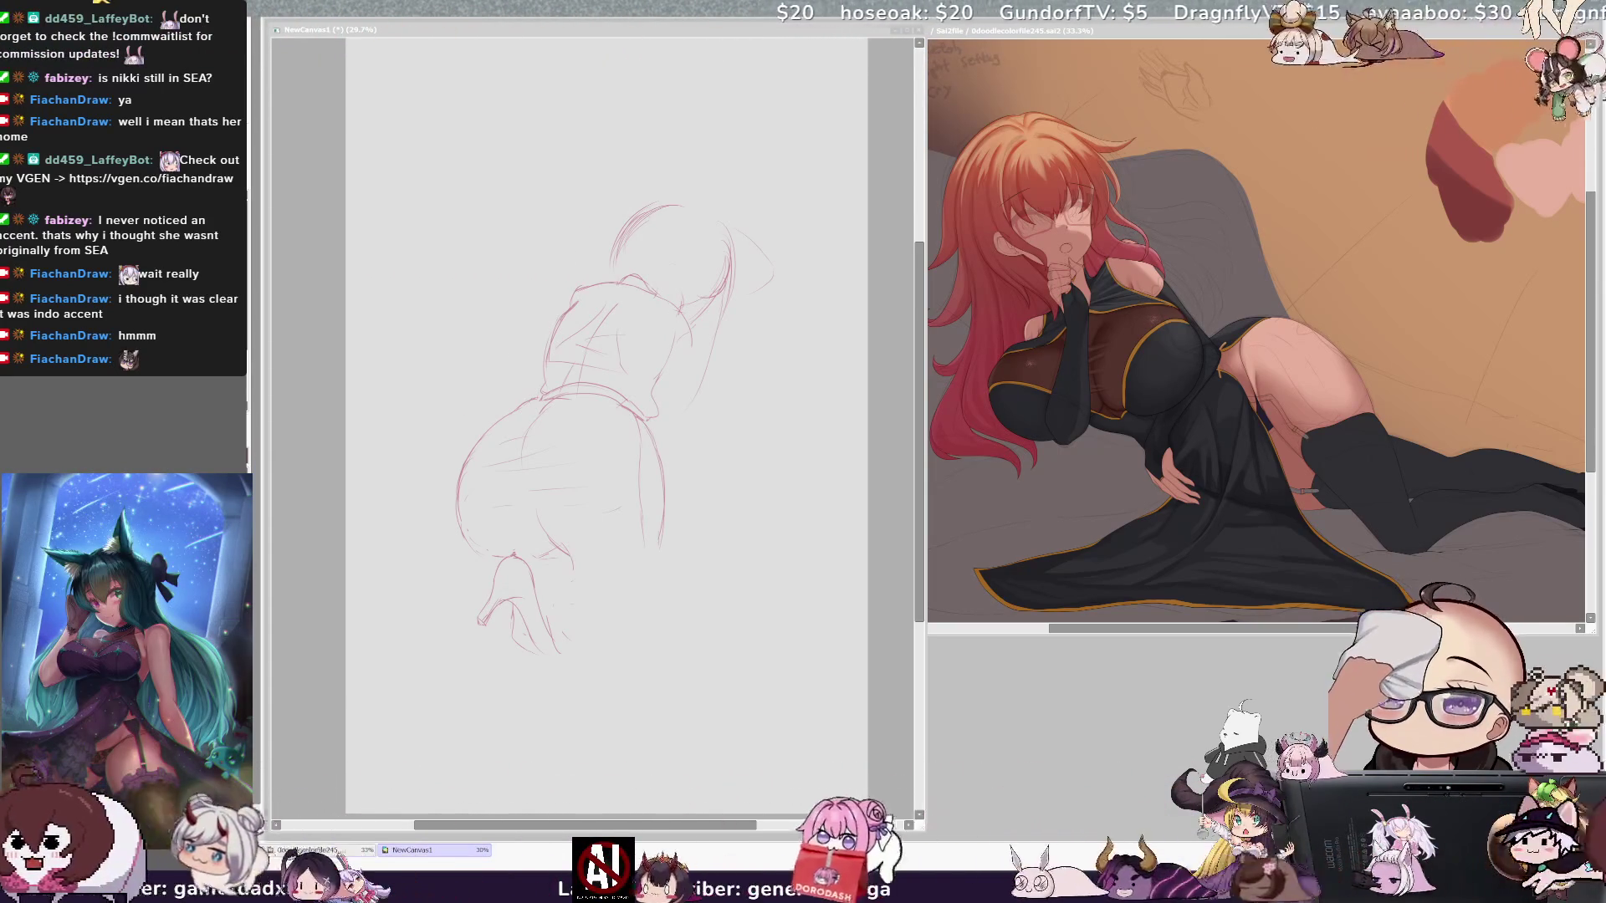
left_click(721, 316)
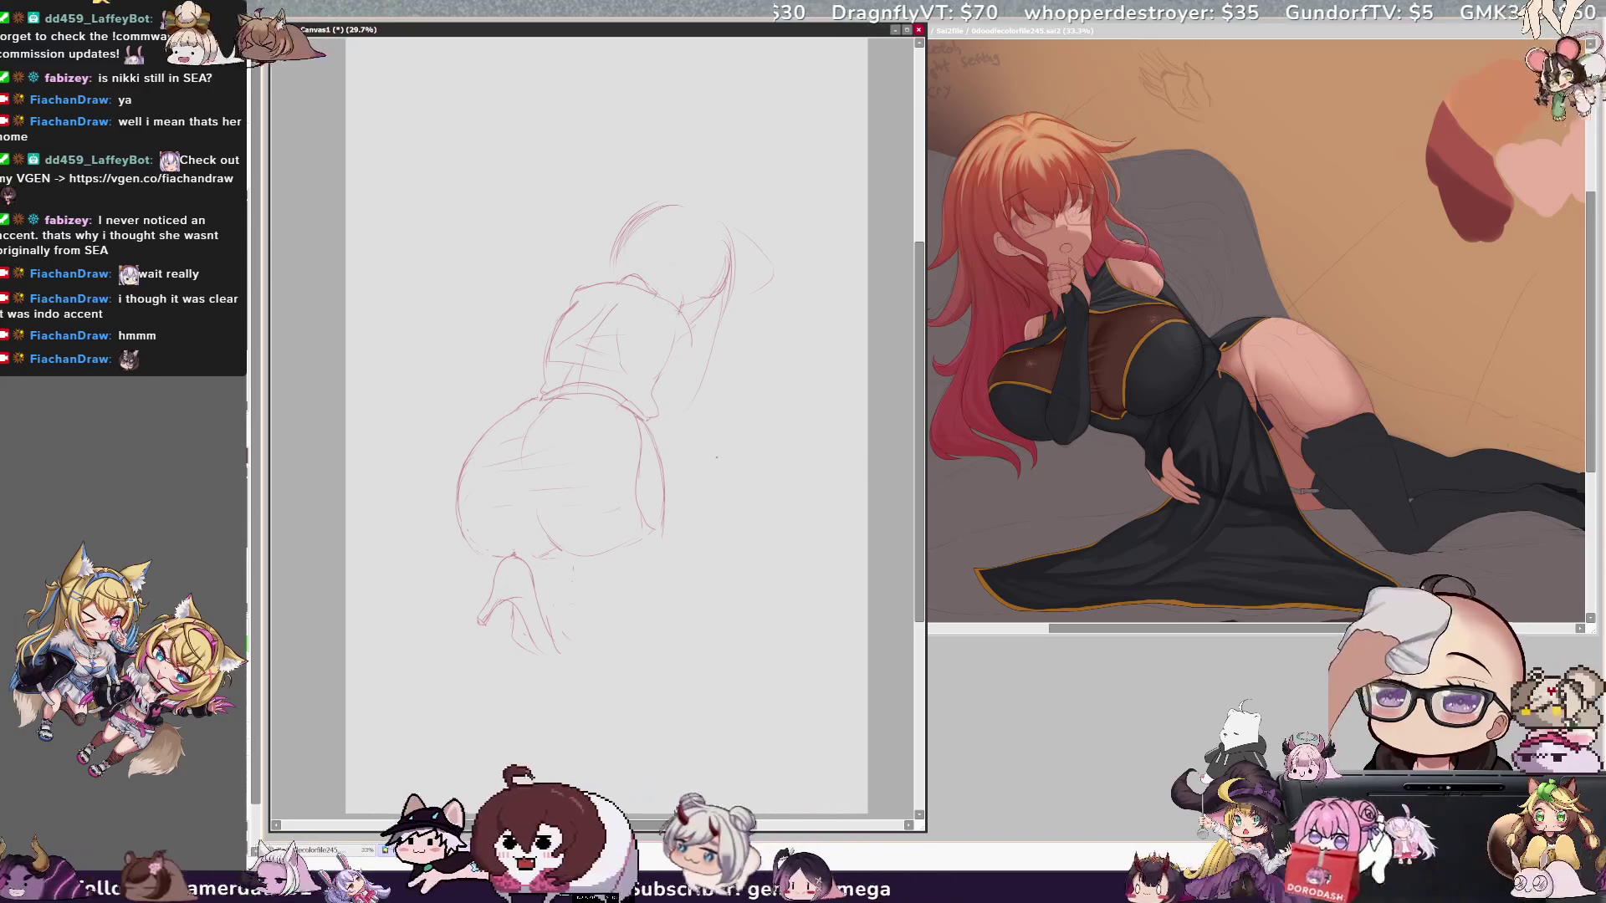
Step: Refine the right and left hip contours and add a hooked line beside the foot, checking proportions mirrored
mouse_move(665, 535)
left_mouse_down()
mouse_move(665, 479)
mouse_move(694, 506)
left_mouse_up()
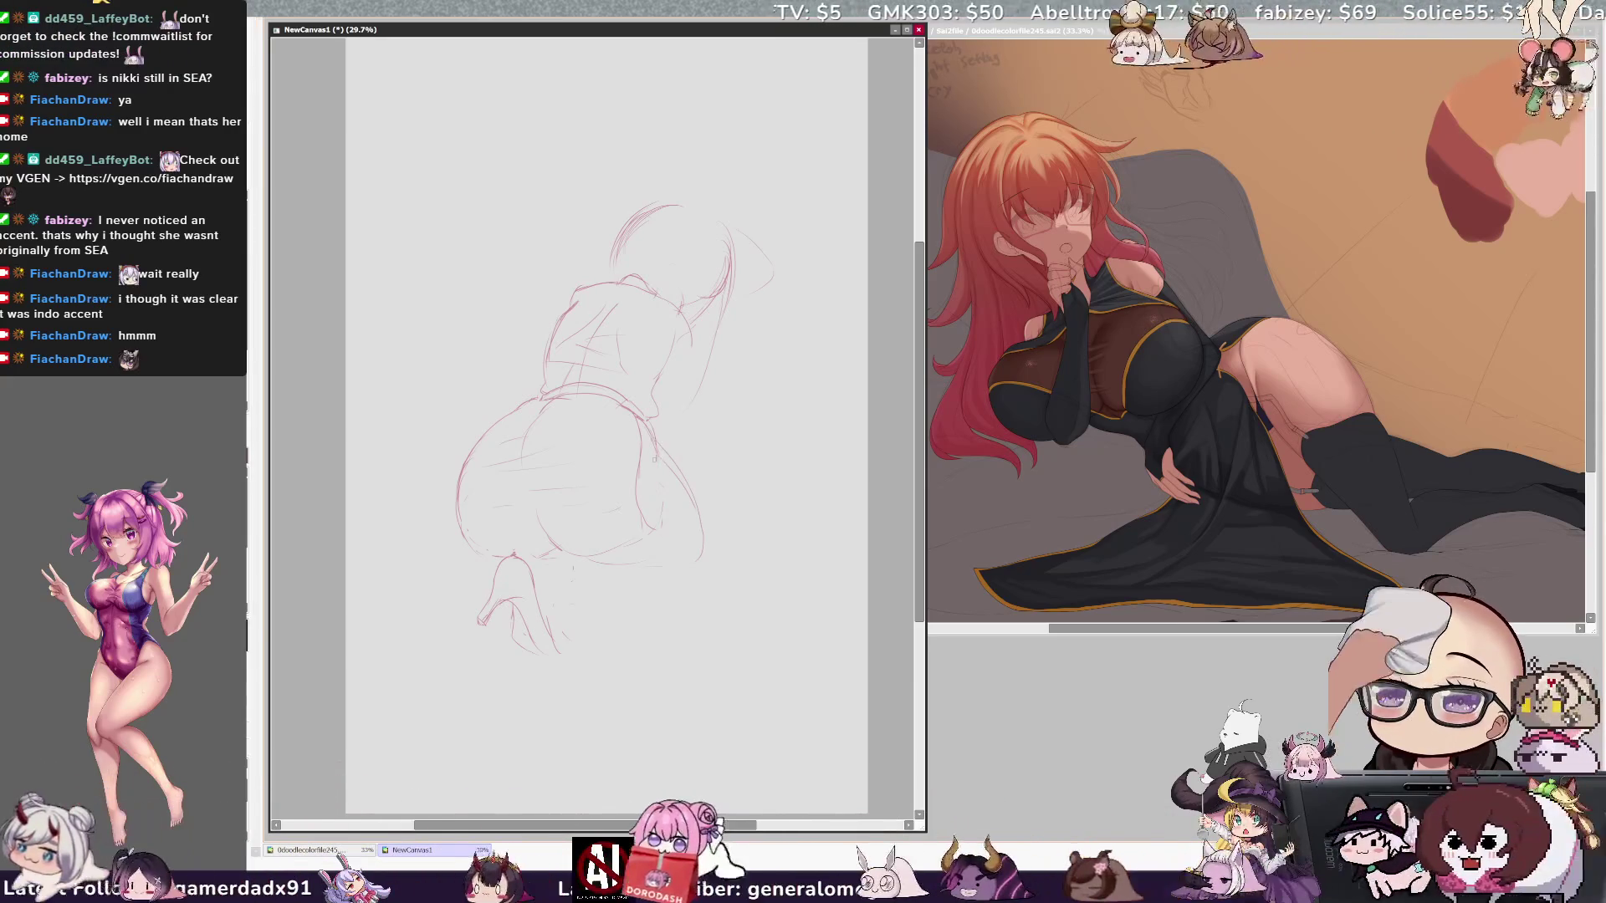
key("h")
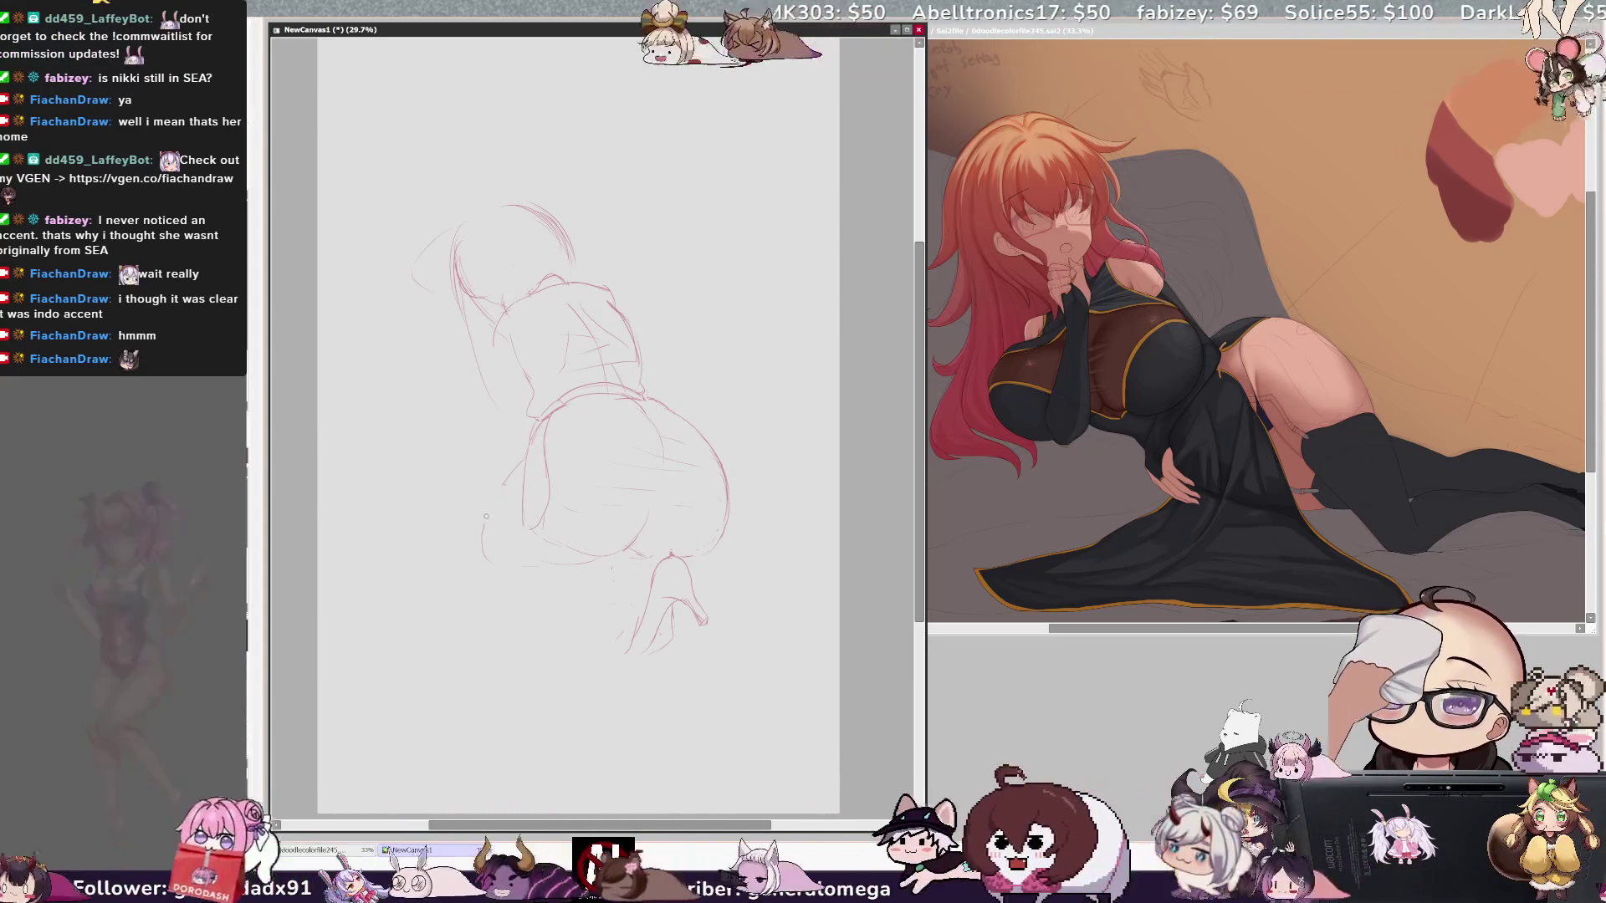
left_click_drag(522, 459, 521, 494)
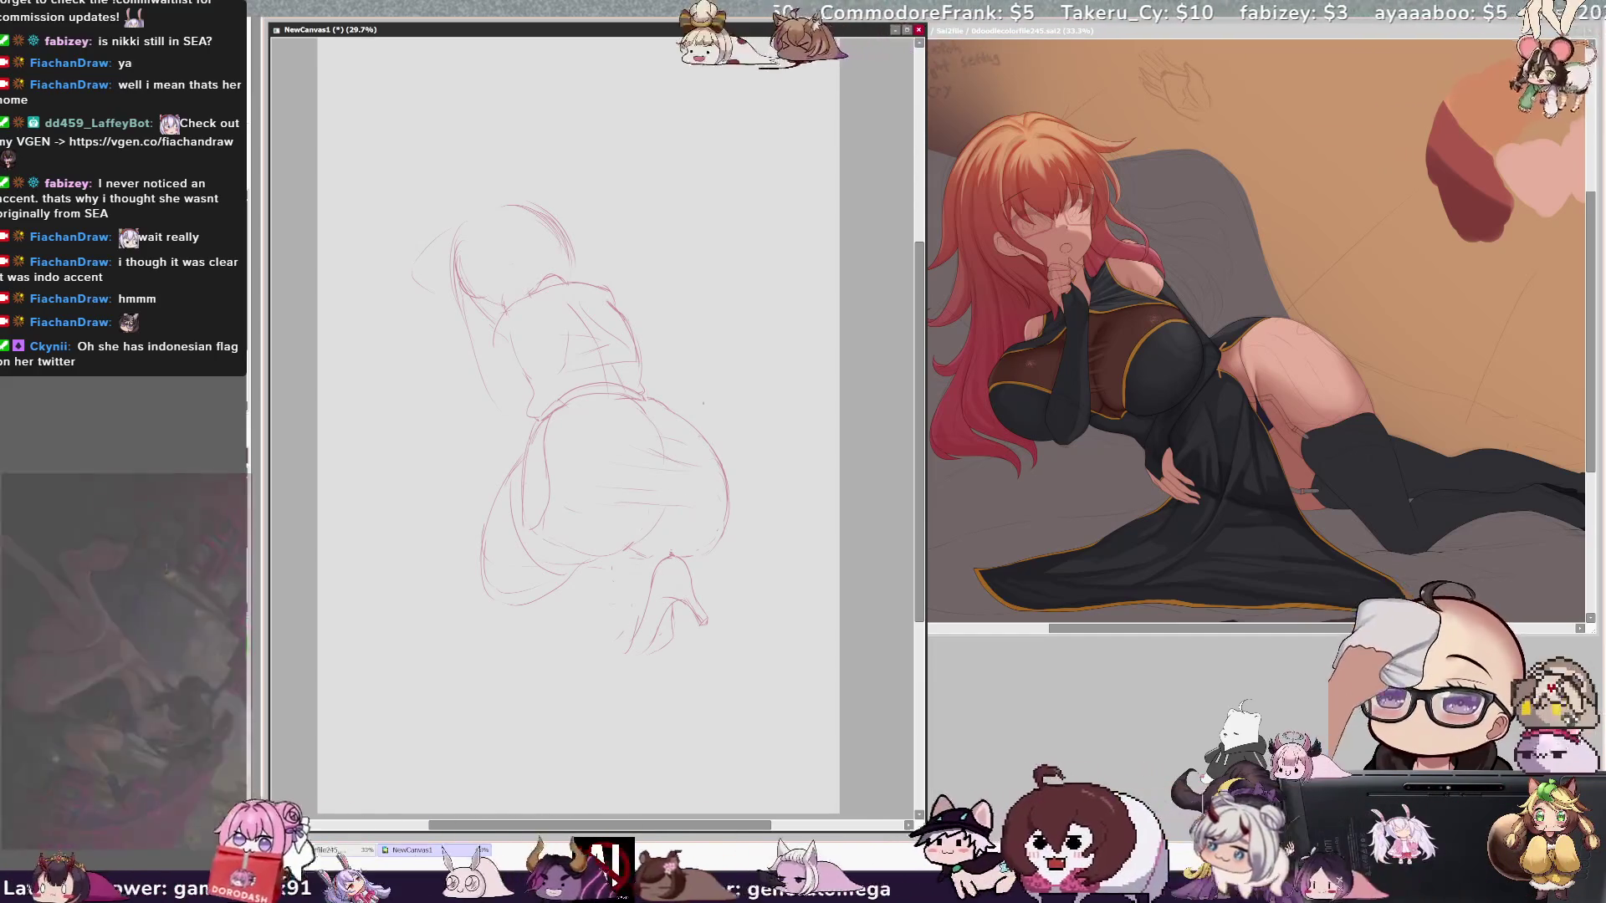
left_click_drag(692, 587, 734, 596)
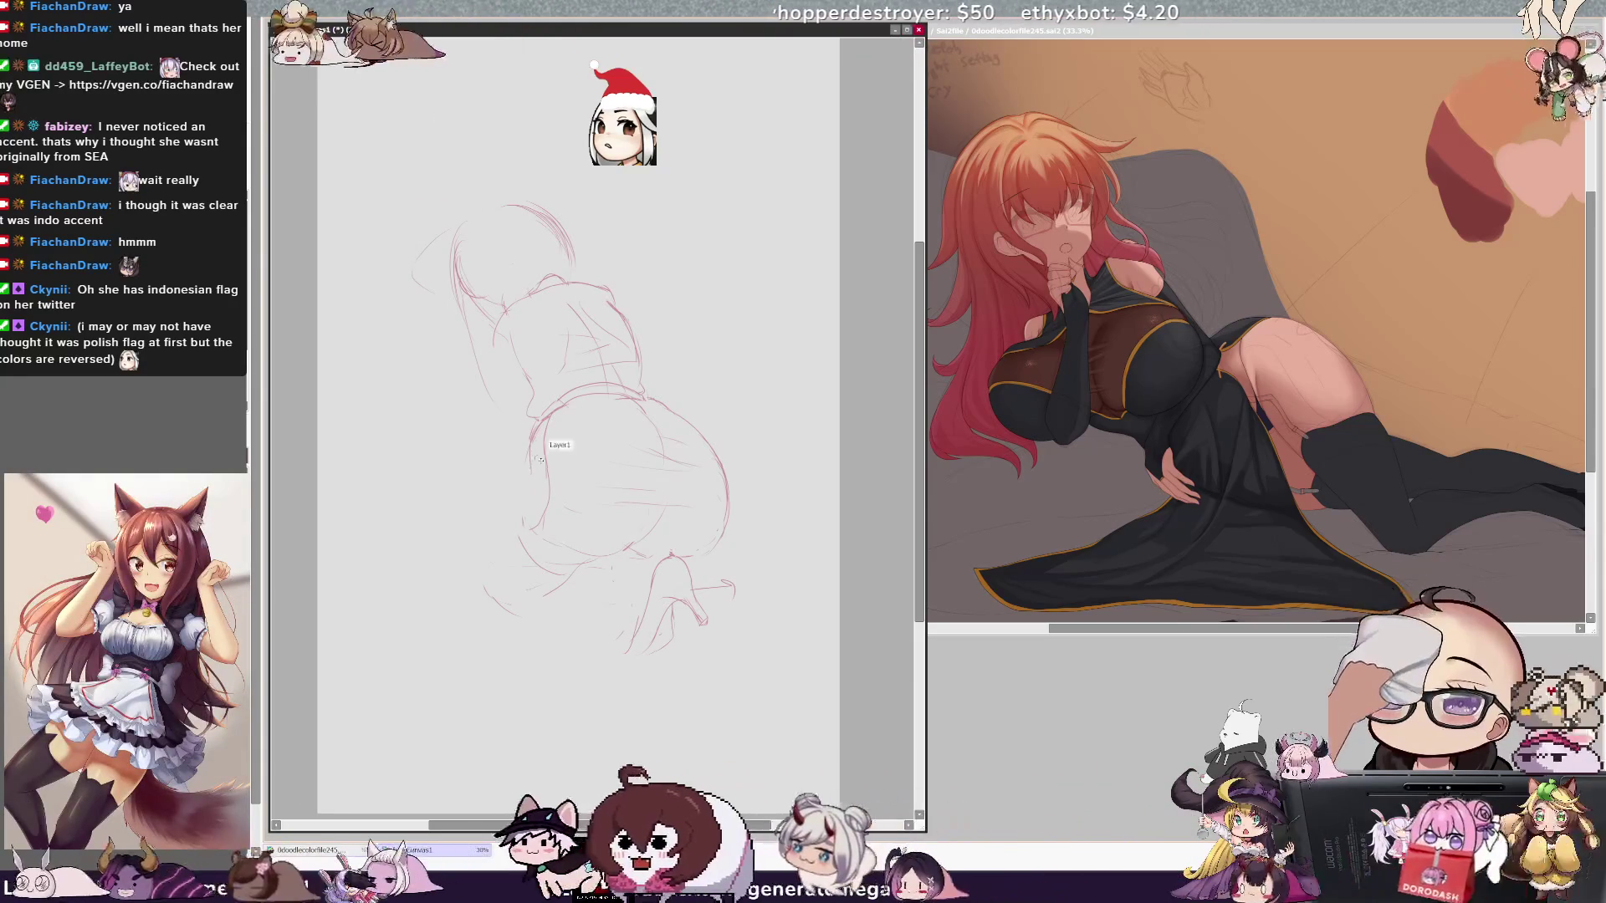
left_click_drag(513, 492, 517, 530)
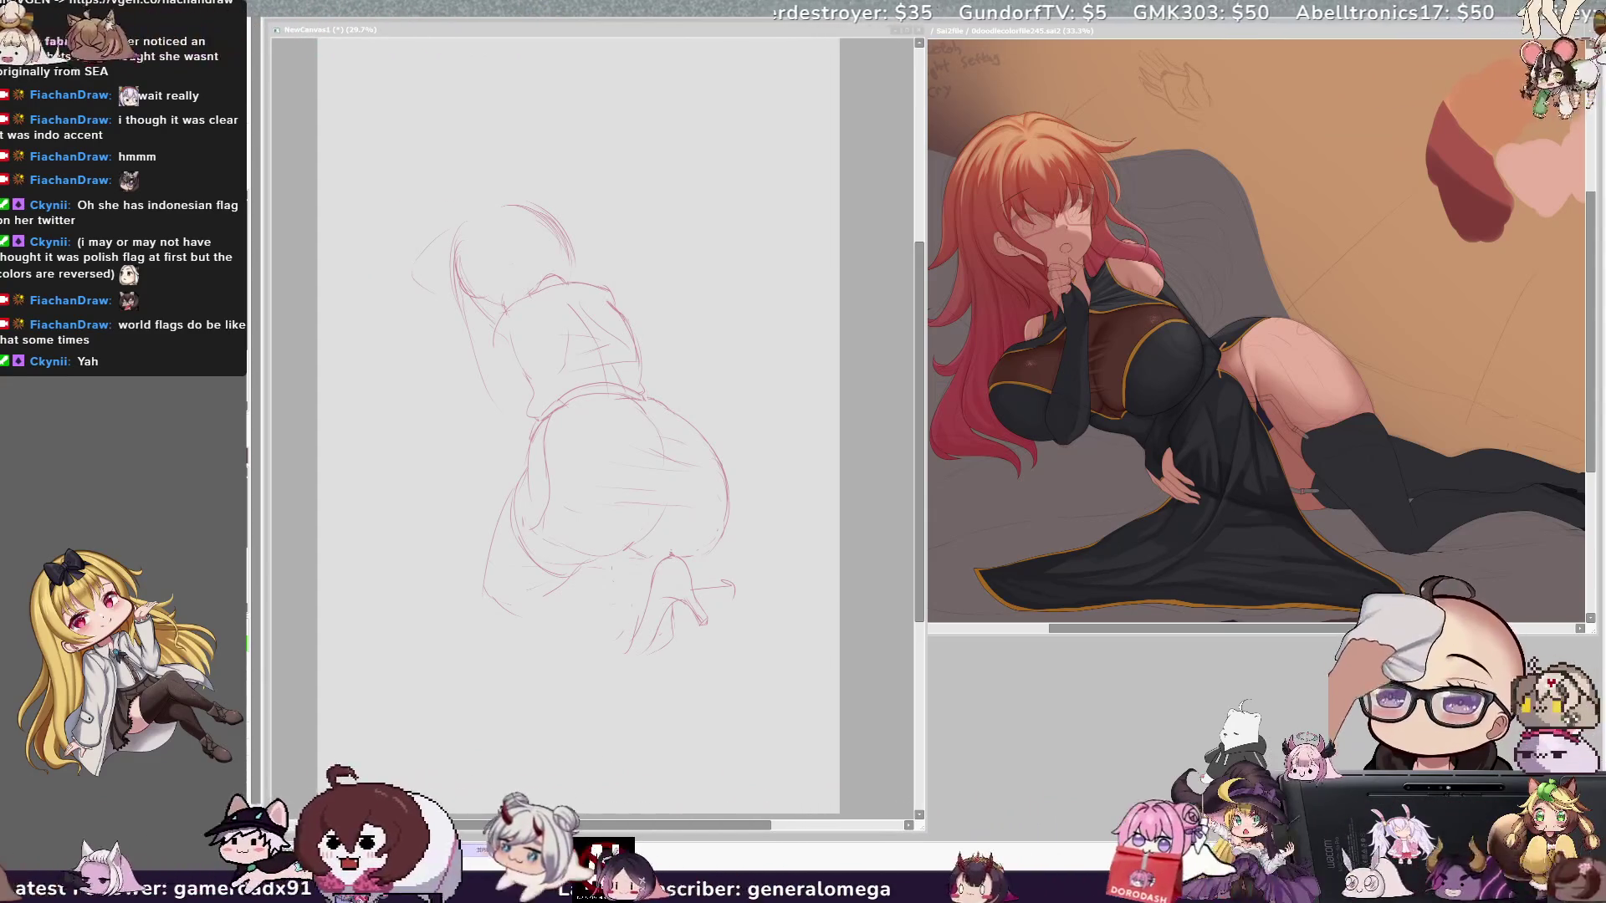
left_click(839, 705)
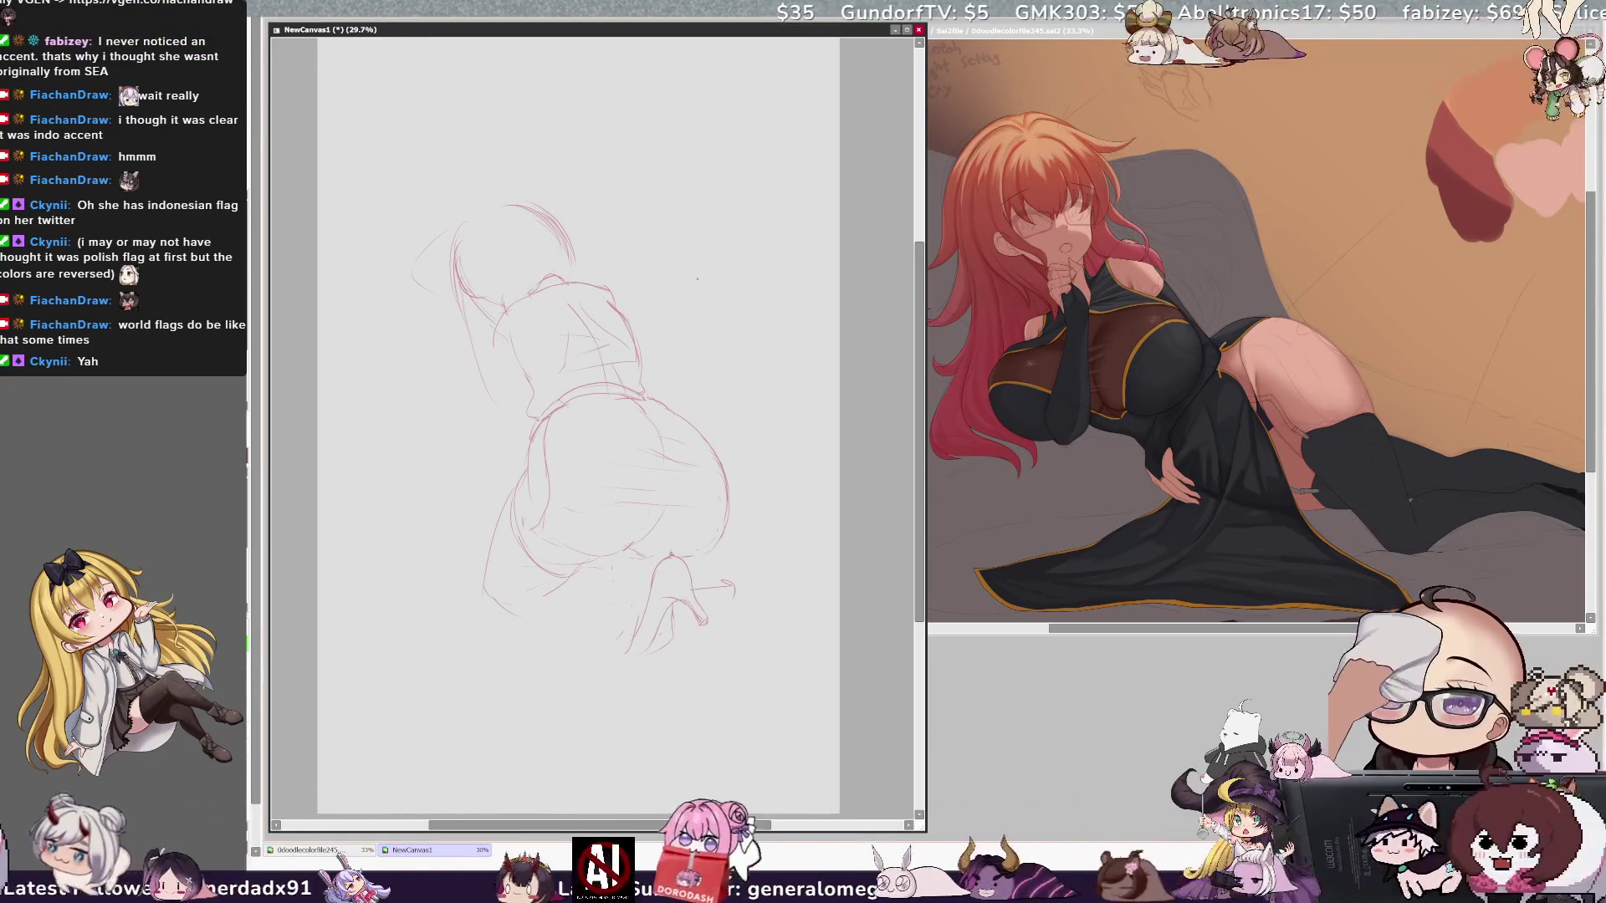
key("h")
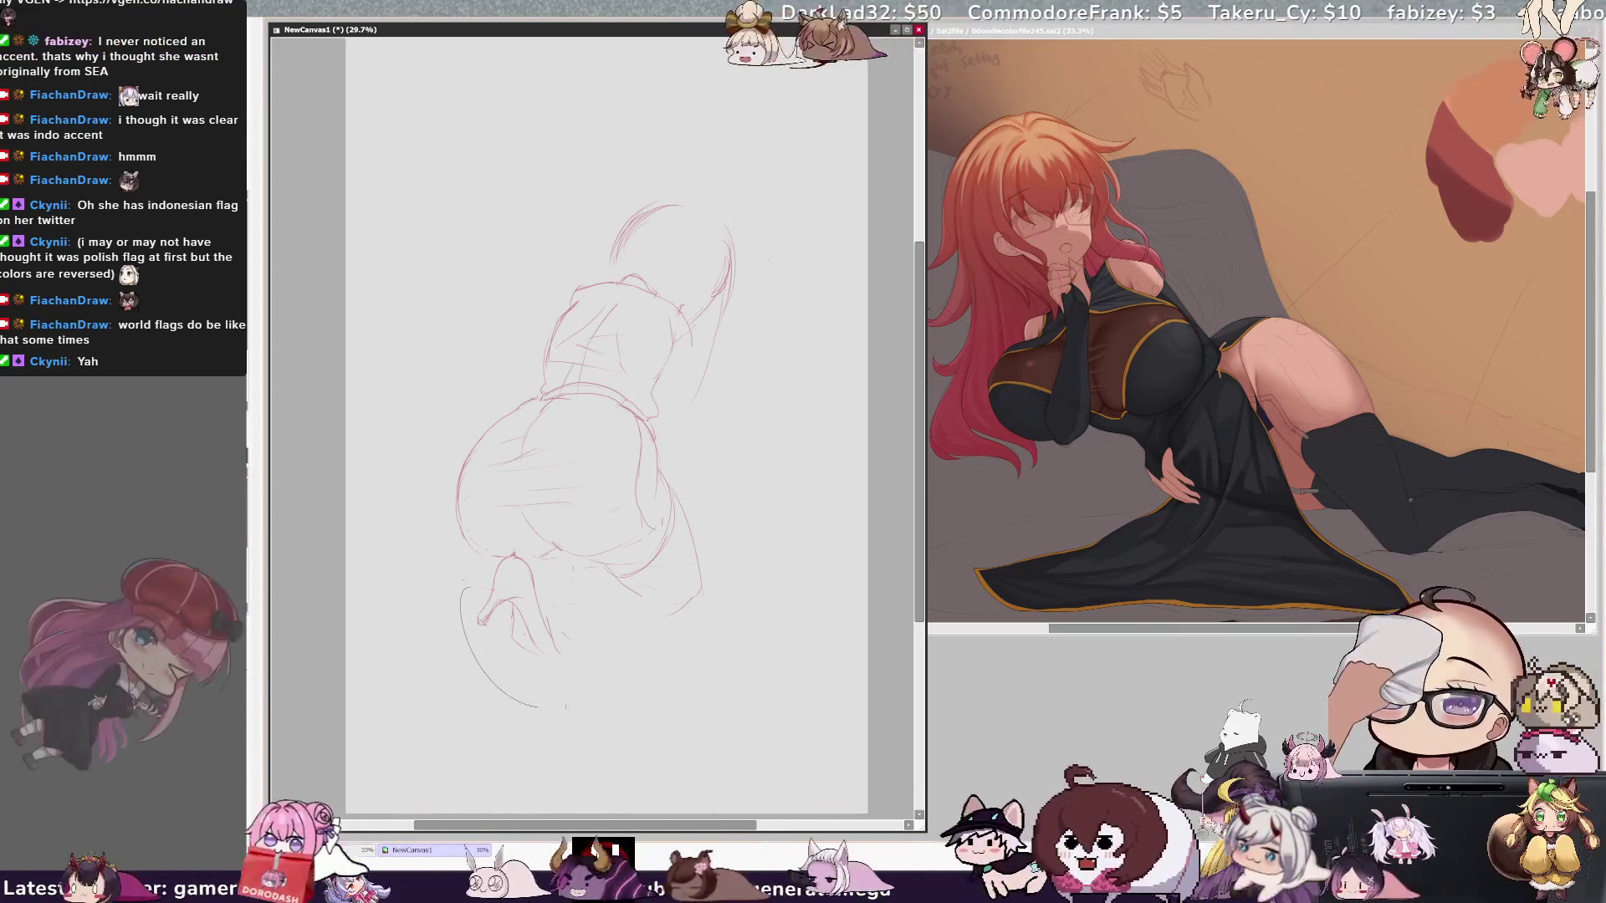
Step: Turn the red shoe lines grey and sketch more lines on the foot and shoe
left_click_drag(465, 586, 581, 652)
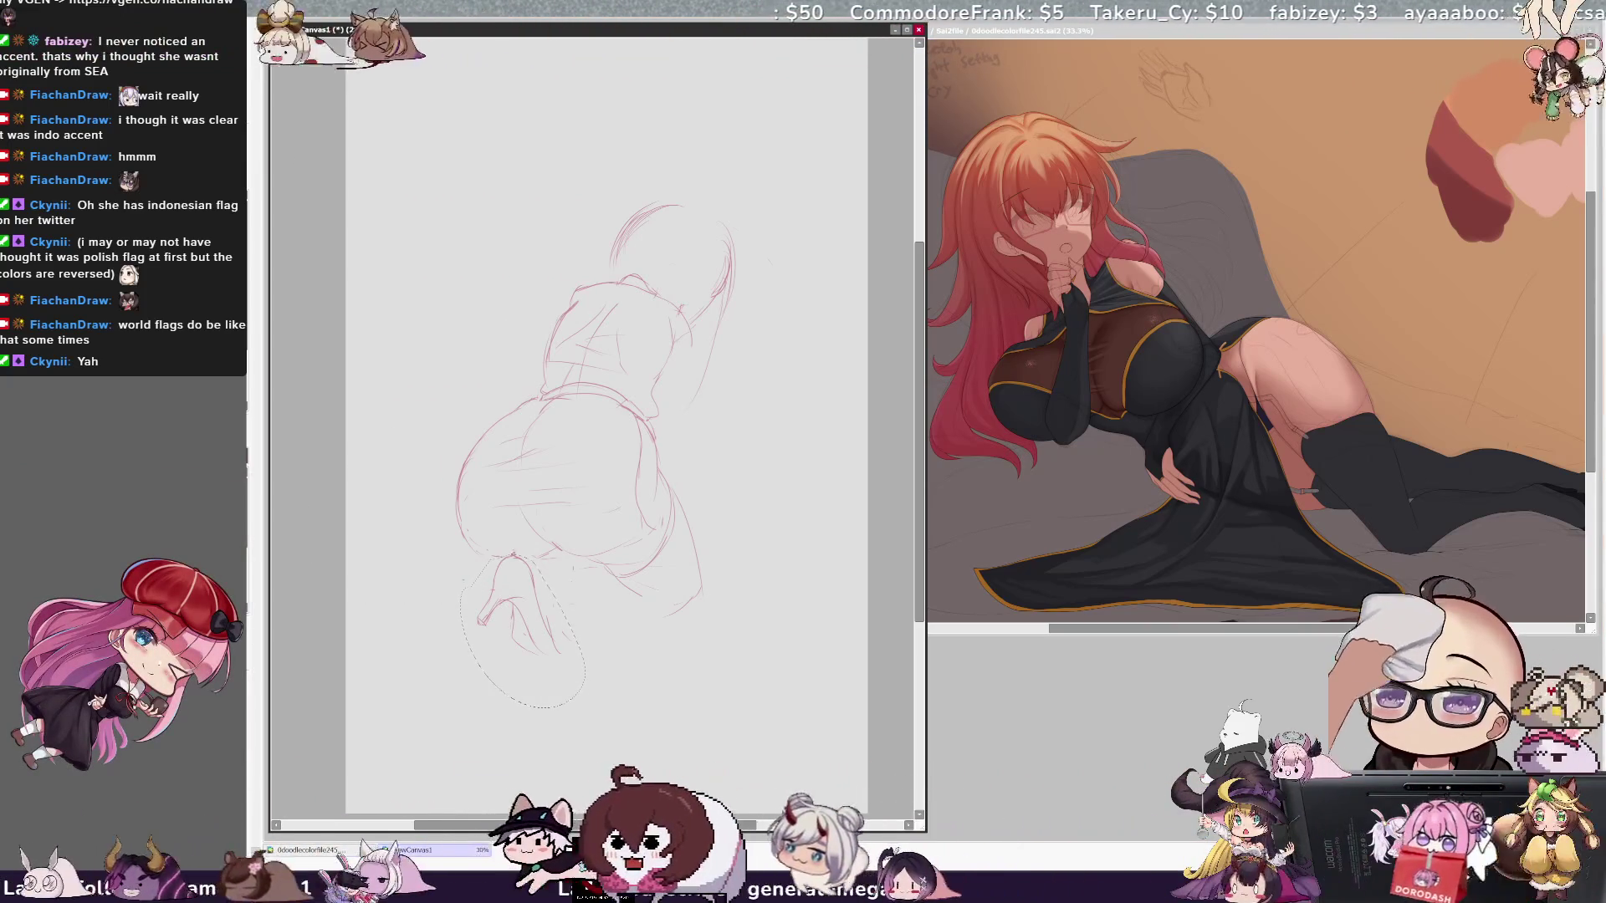
key("ctrl+d")
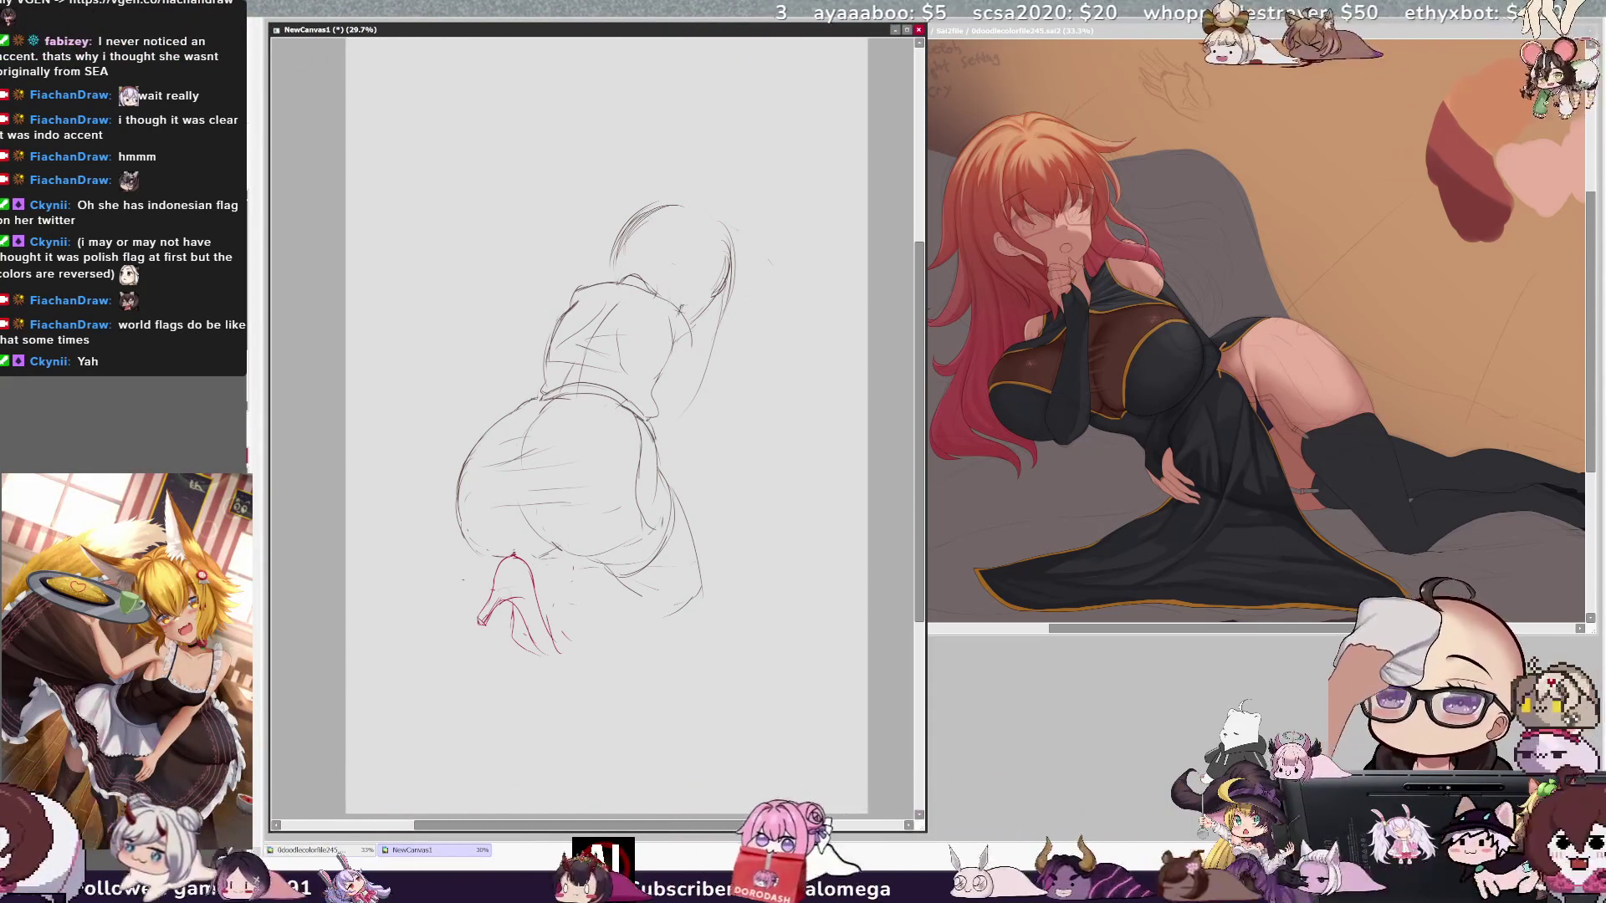
key("ctrl+e")
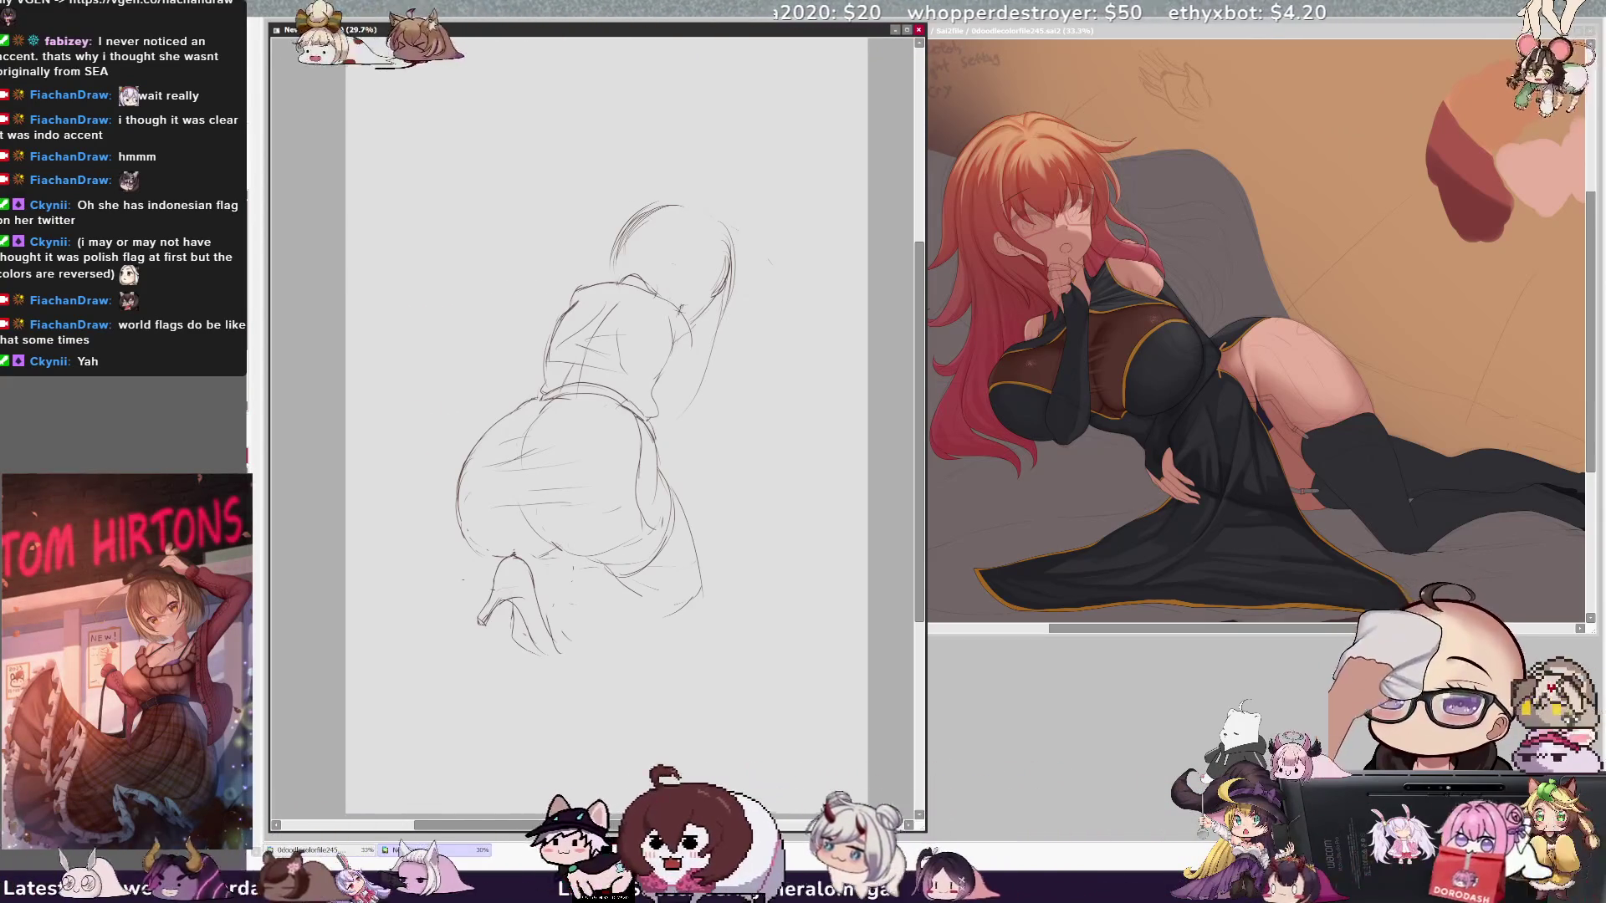
left_click_drag(539, 552, 586, 645)
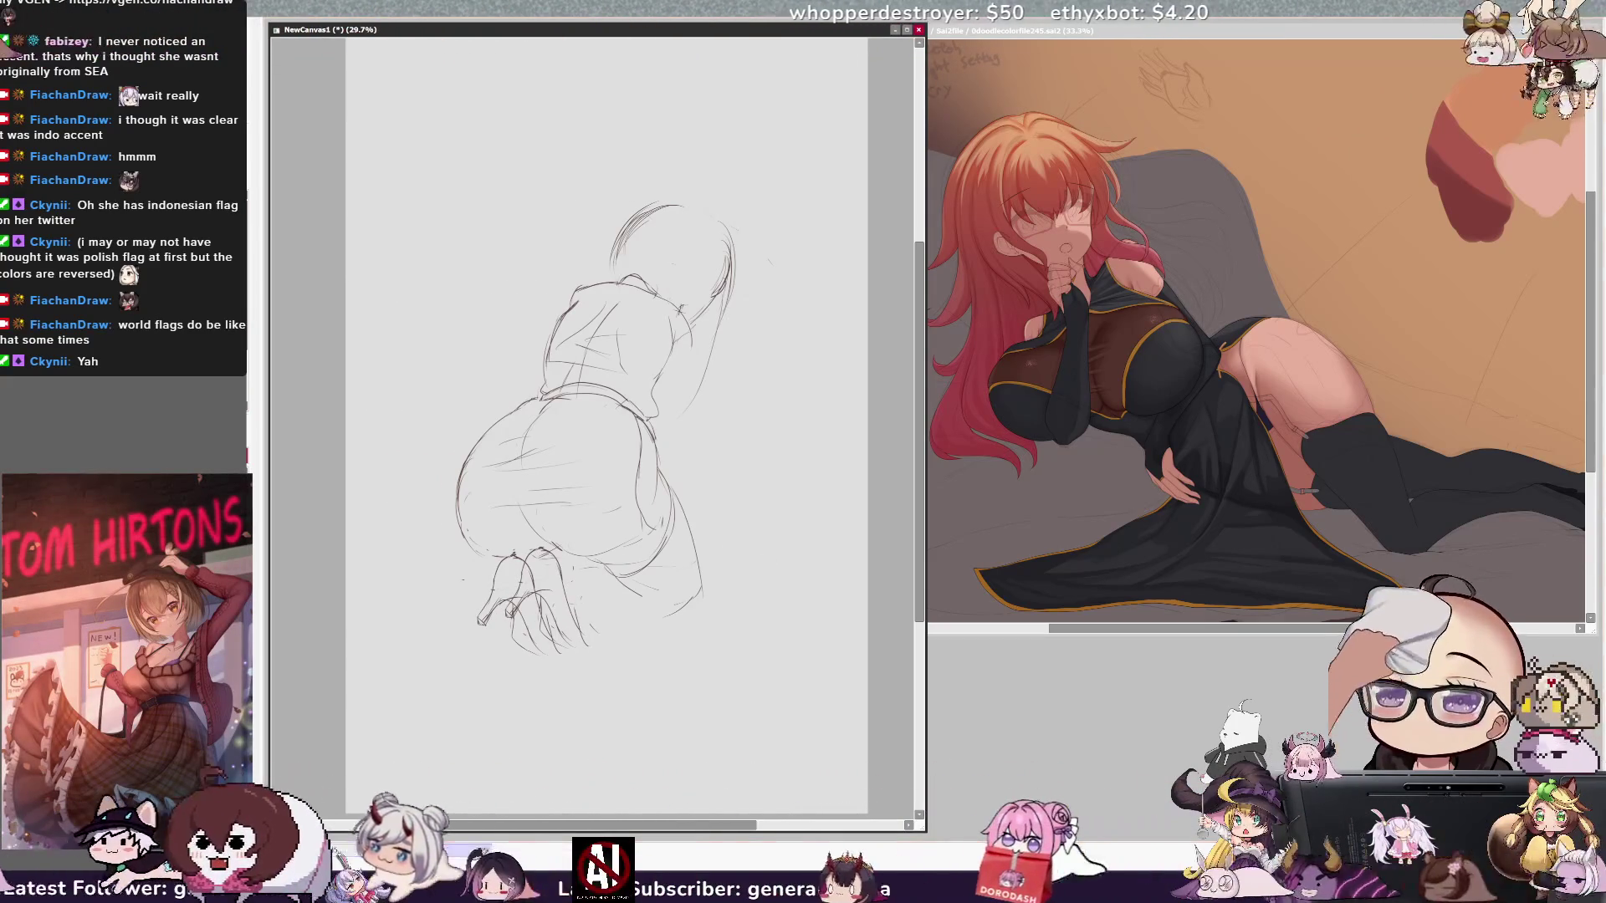
Step: Shift and rotate the selected foot into position, then undo the last adjustment
mouse_move(616, 623)
left_mouse_down()
mouse_move(669, 623)
mouse_move(769, 545)
mouse_move(748, 493)
left_mouse_up()
left_click_drag(597, 592, 577, 585)
key("Return")
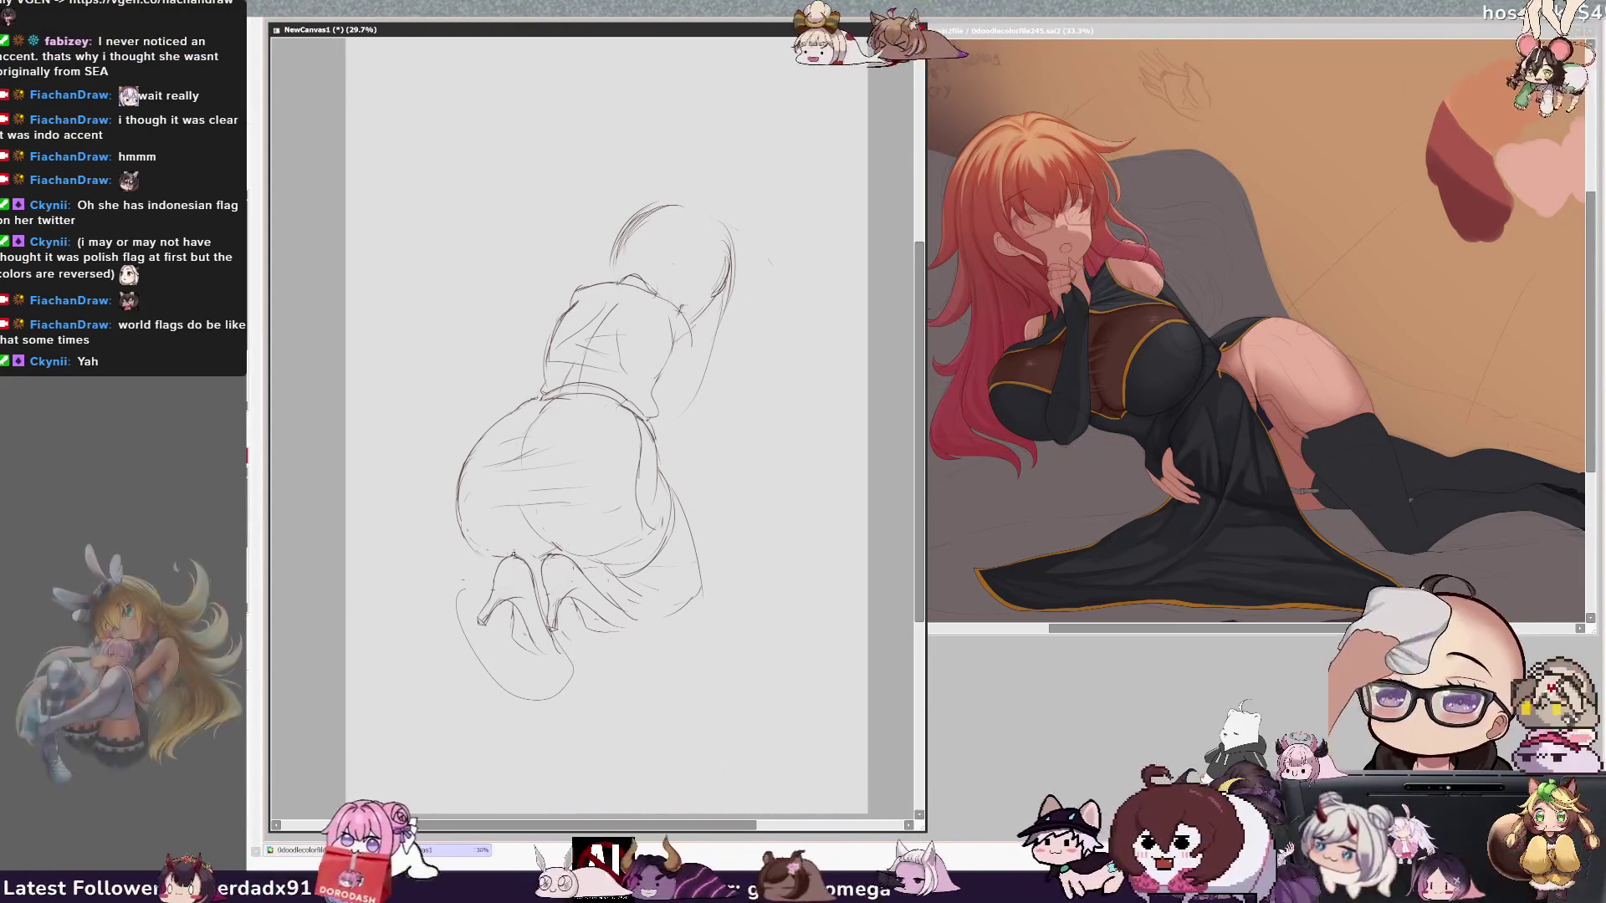
key("ctrl+z")
key("ctrl+z")
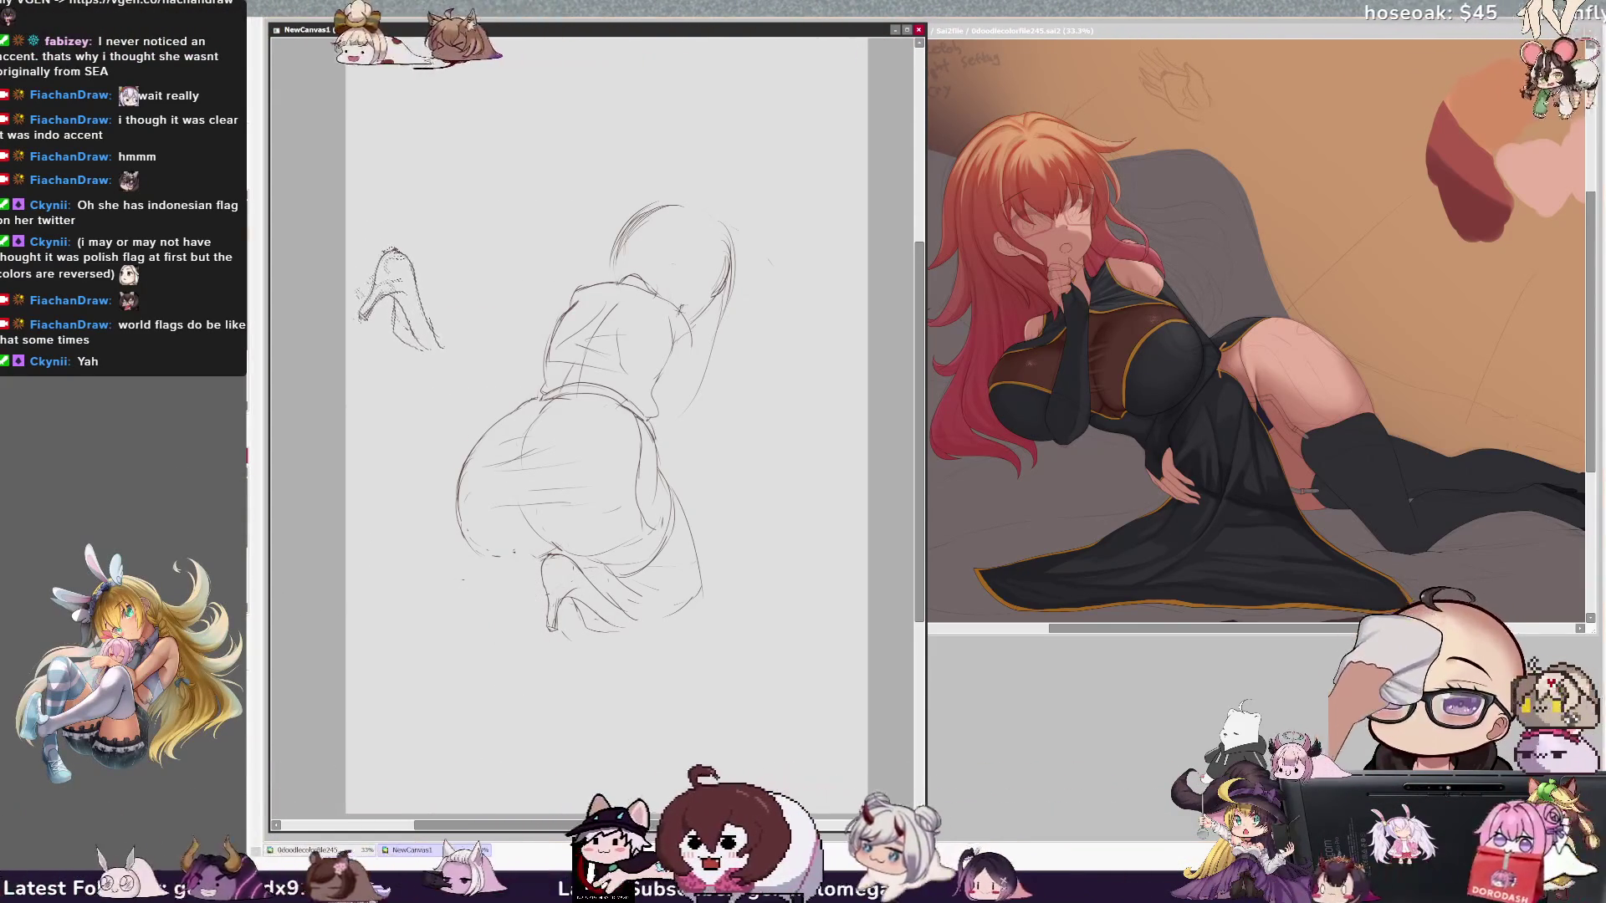
Step: Undo the stray hatching on the foot study and erase part of the lower-leg outline
key("ctrl+z")
key("ctrl+z")
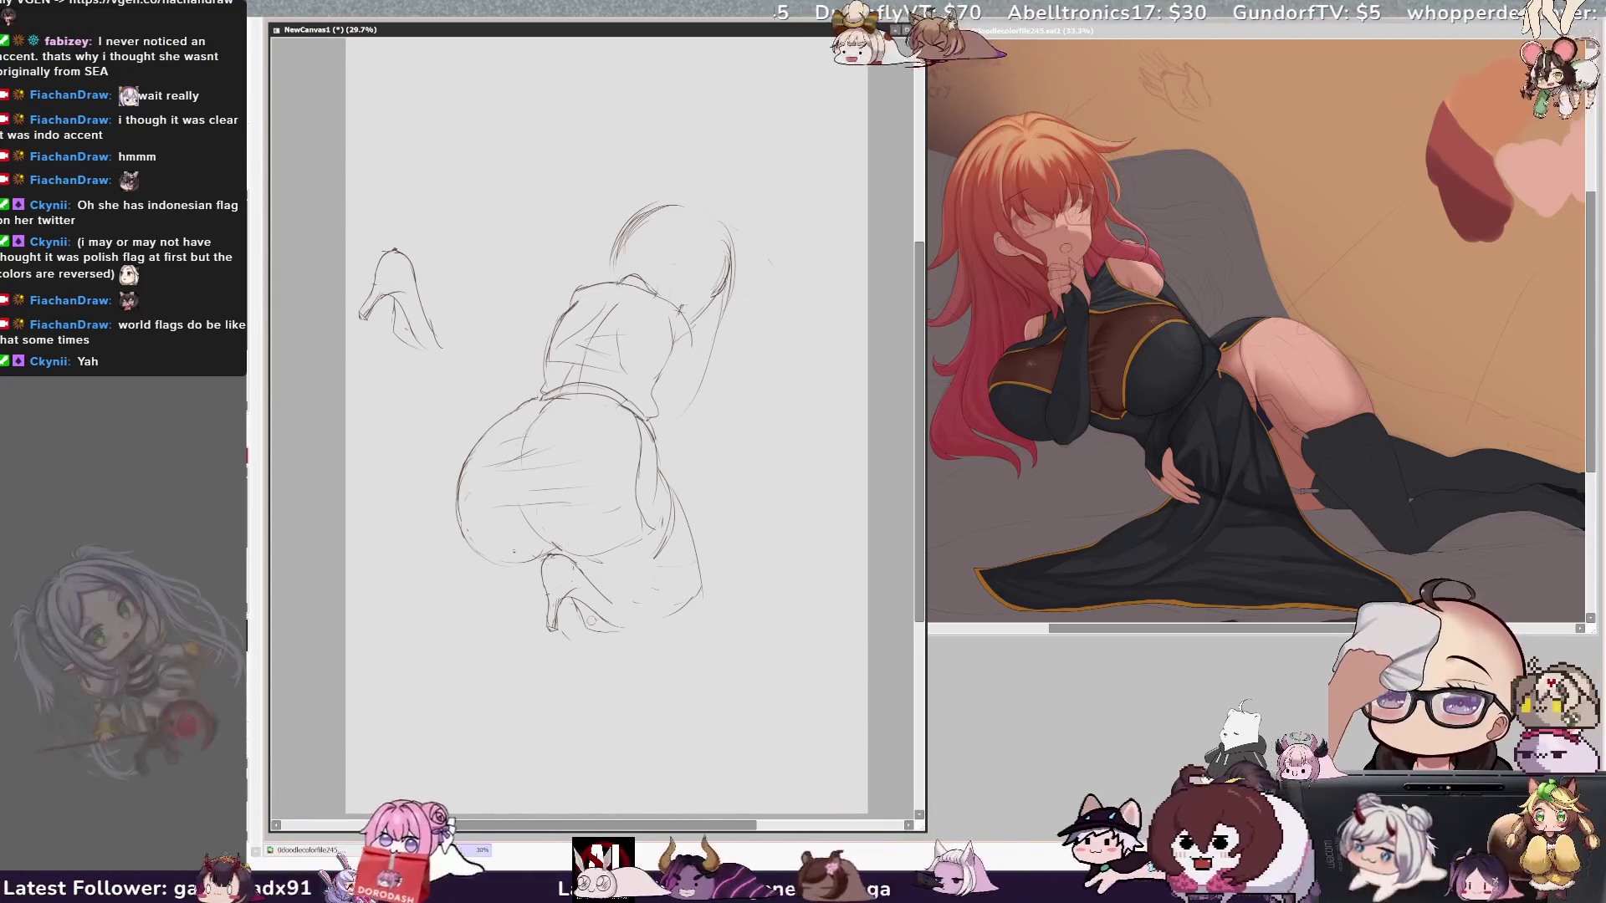
left_click(569, 639)
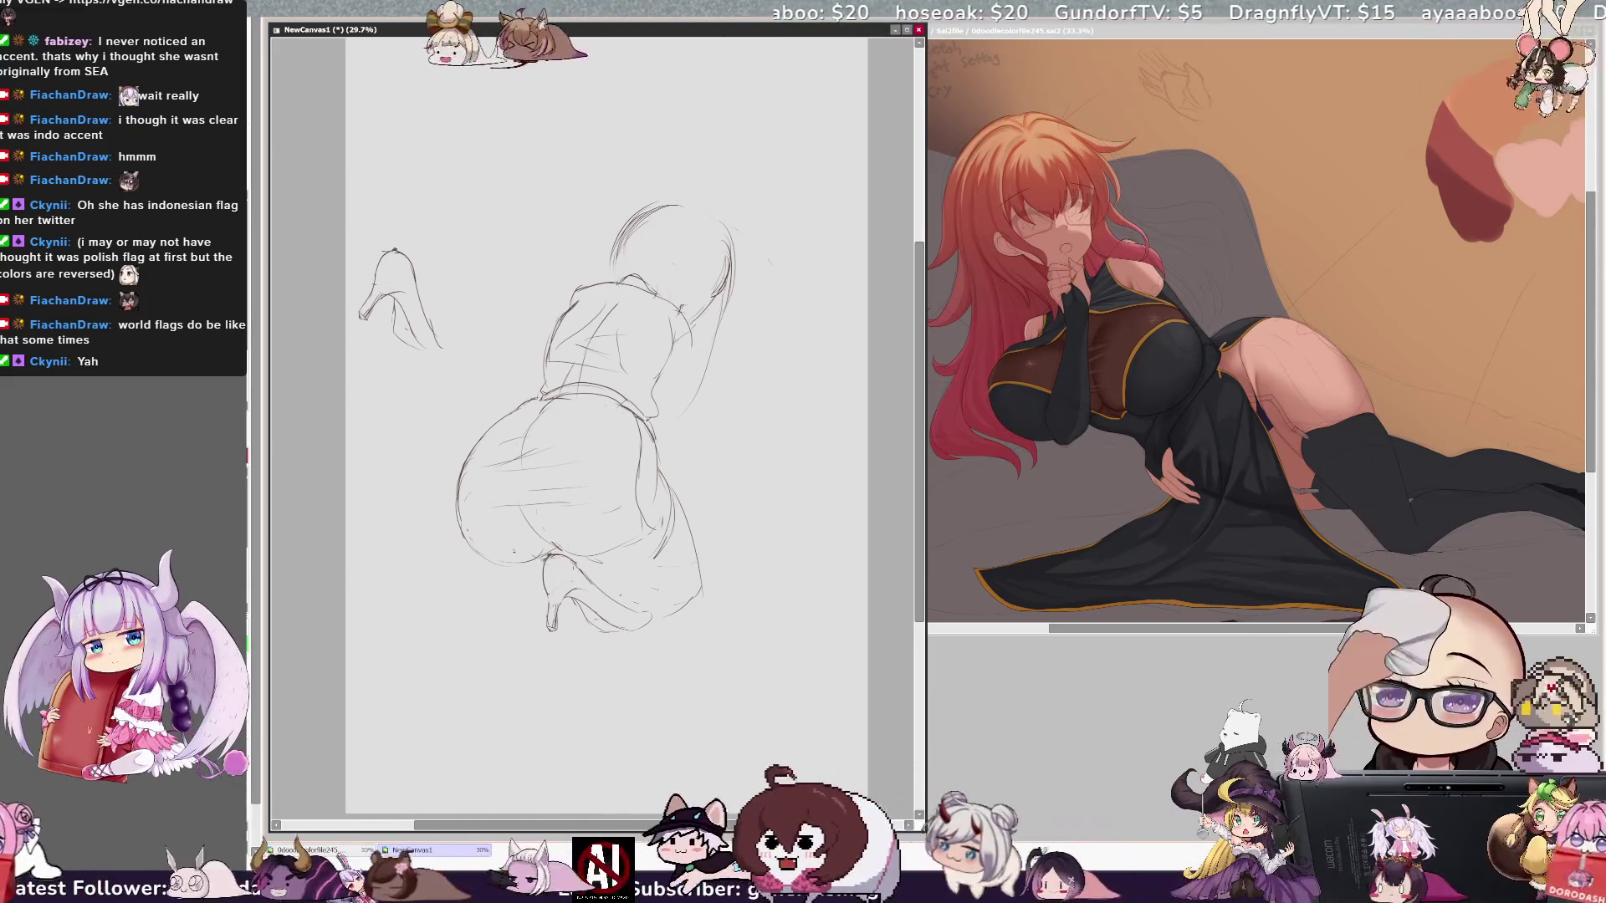
left_click_drag(669, 614, 692, 597)
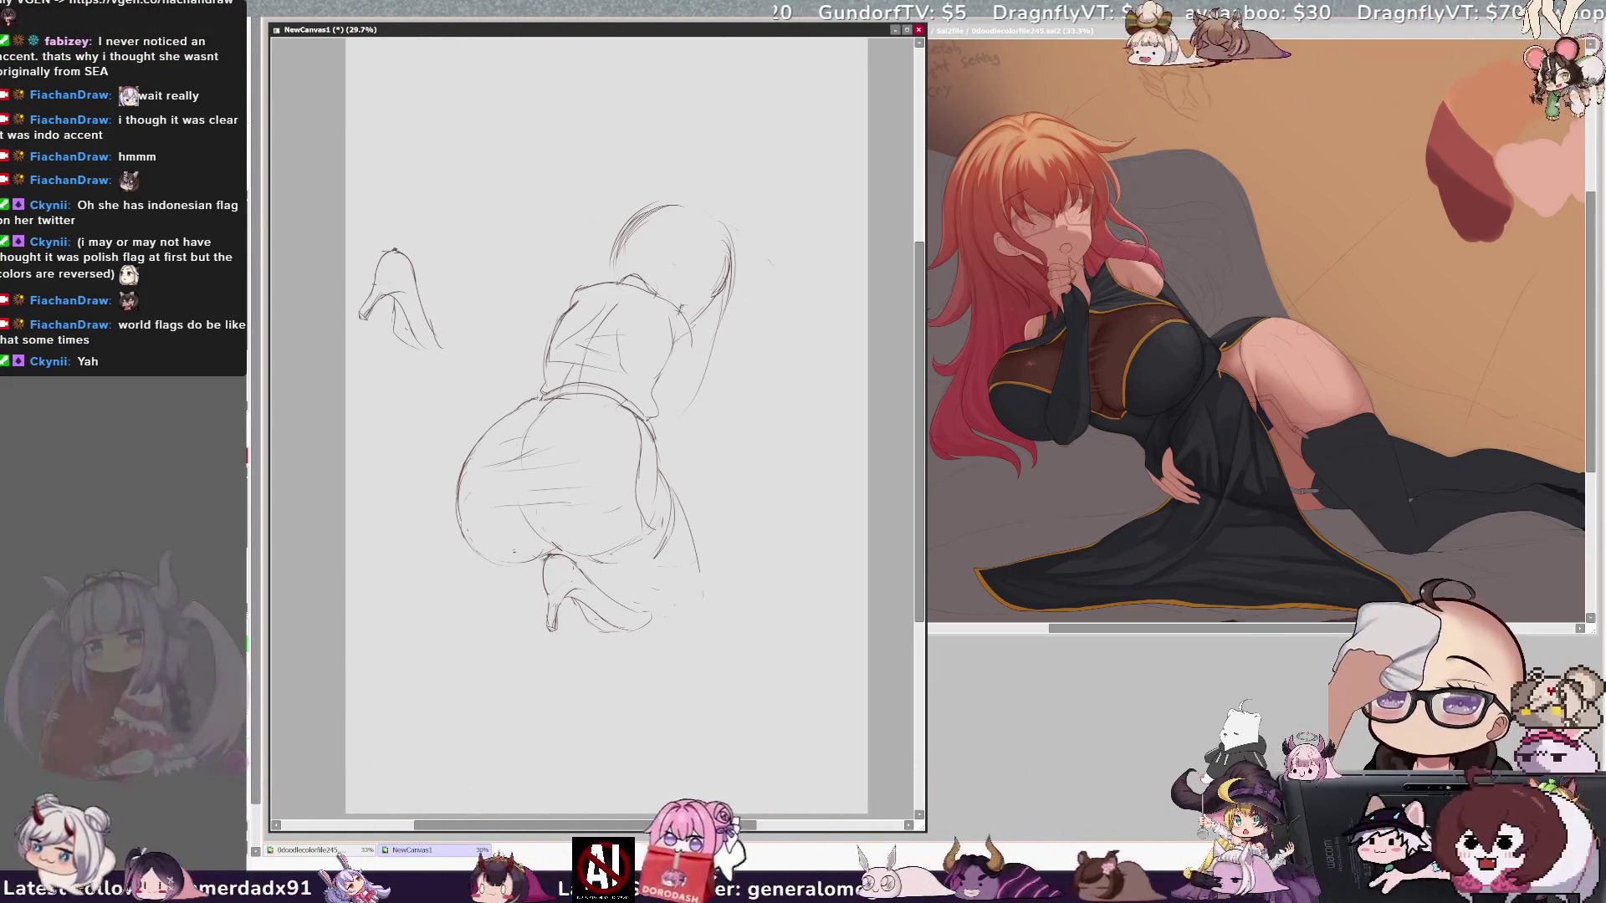
key("h")
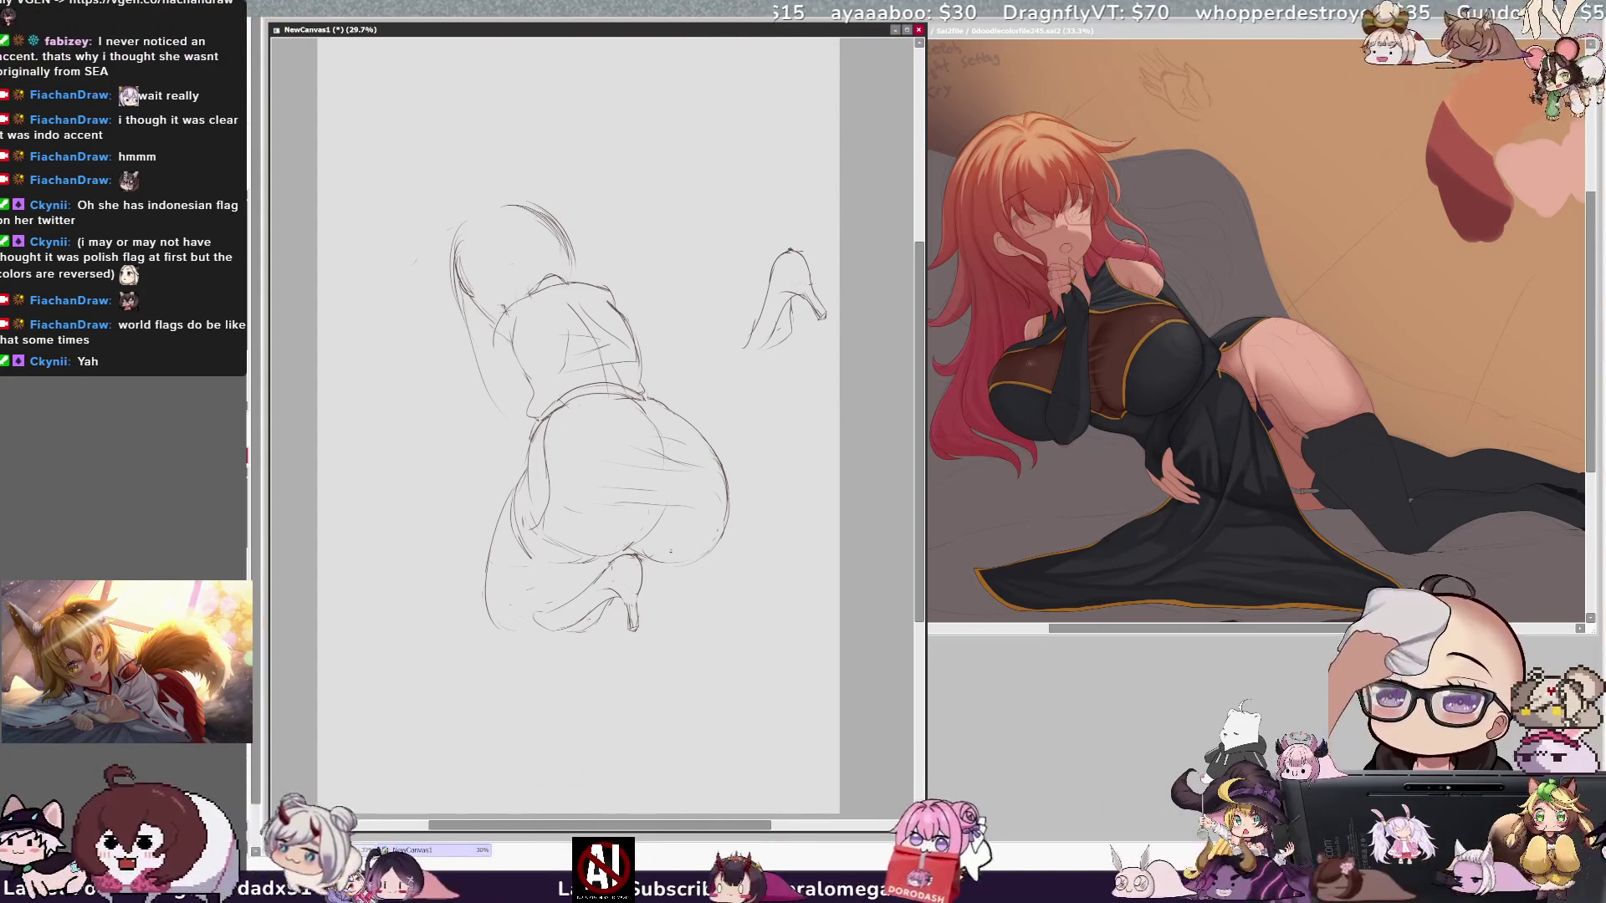
Step: Rework the lower-body curve and the line along the lower leg, undoing unwanted strokes
left_click_drag(531, 585, 648, 577)
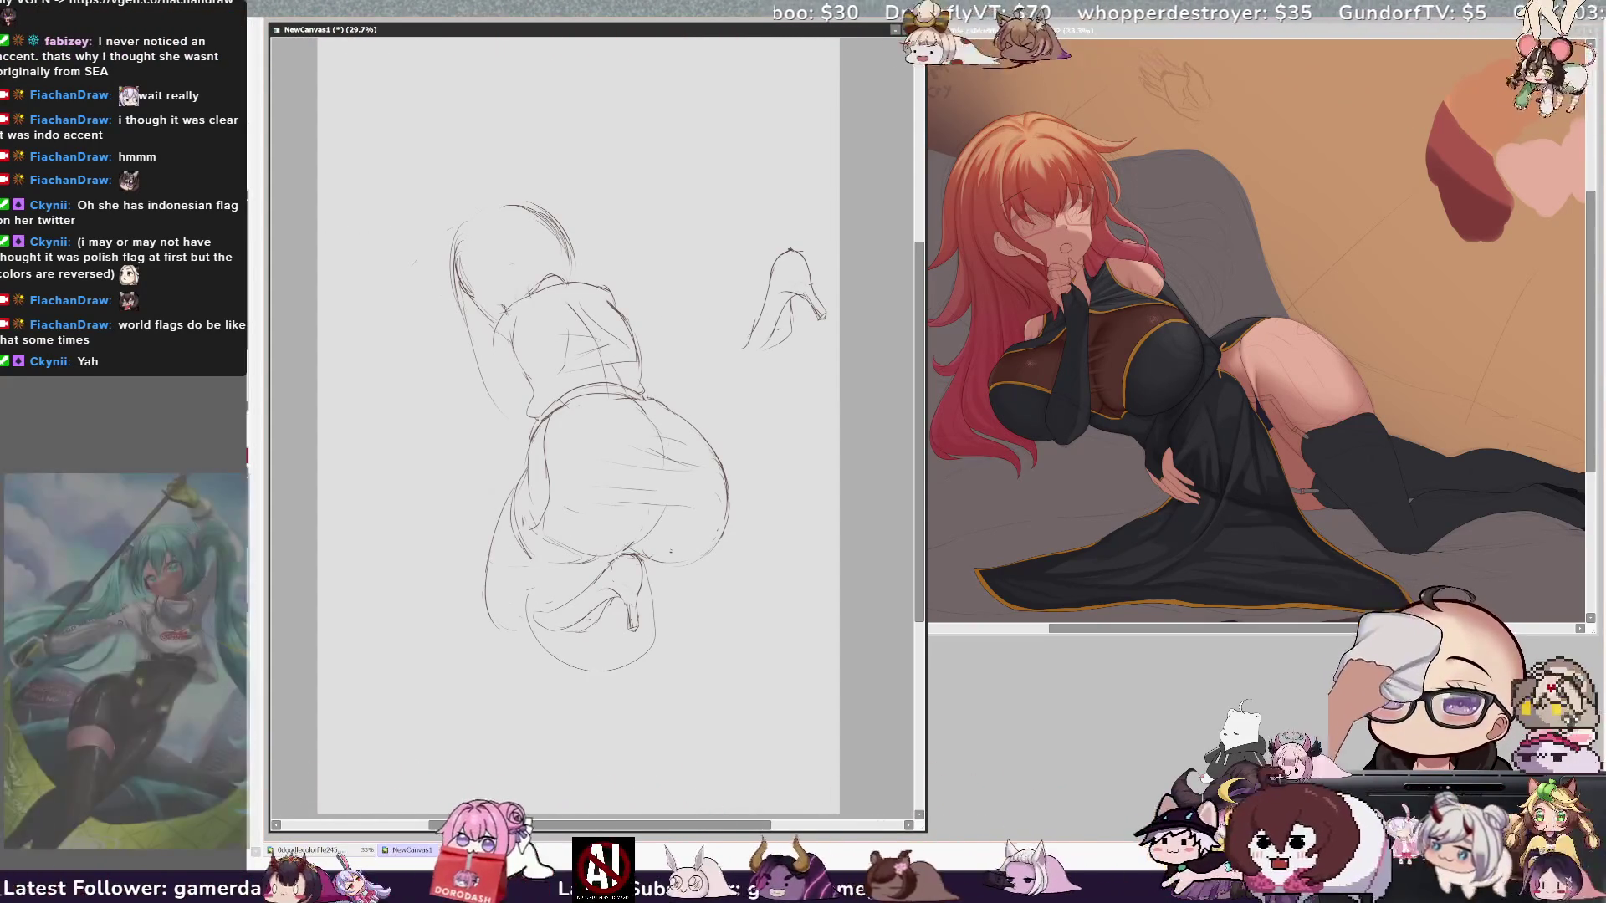
key("ctrl+d")
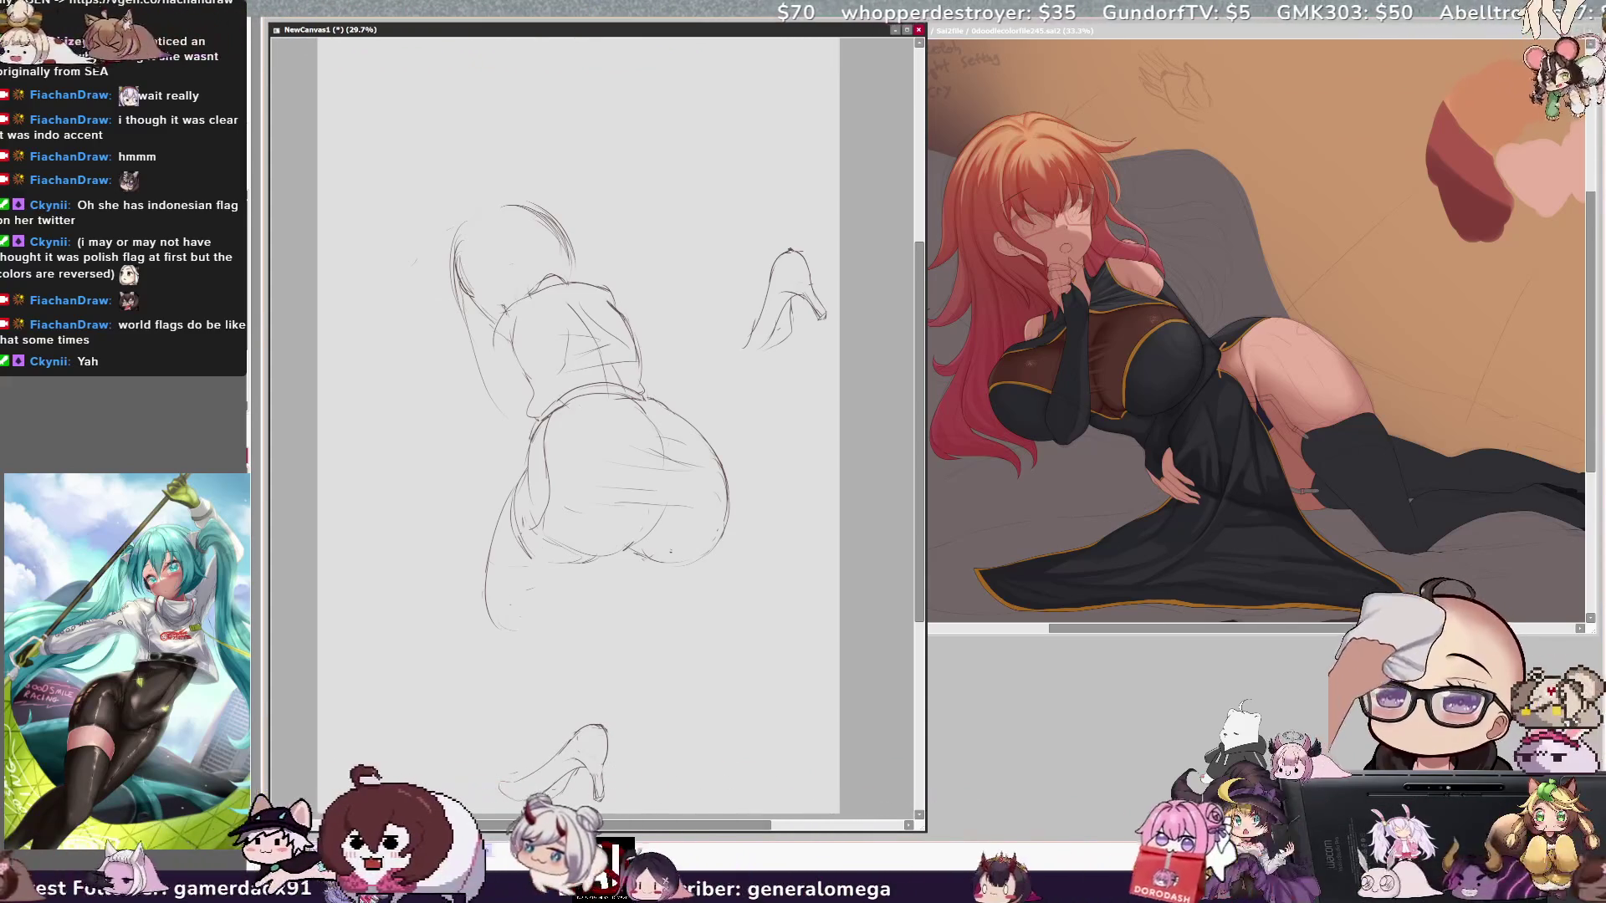
mouse_move(519, 598)
left_mouse_down()
mouse_move(506, 577)
mouse_move(559, 559)
left_mouse_up()
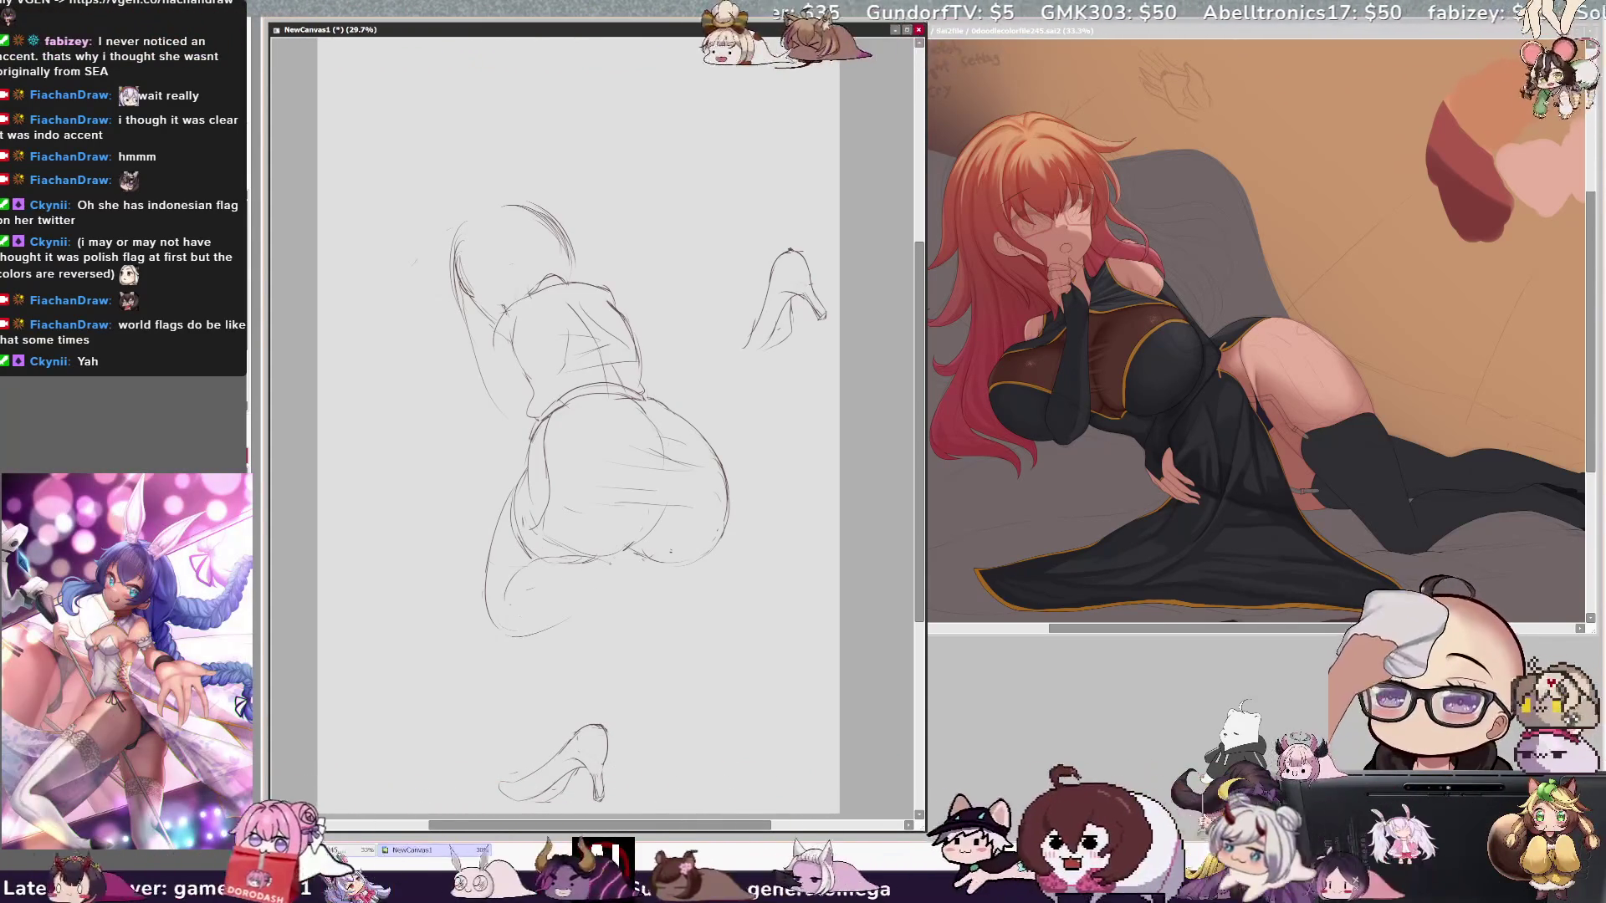
key("h")
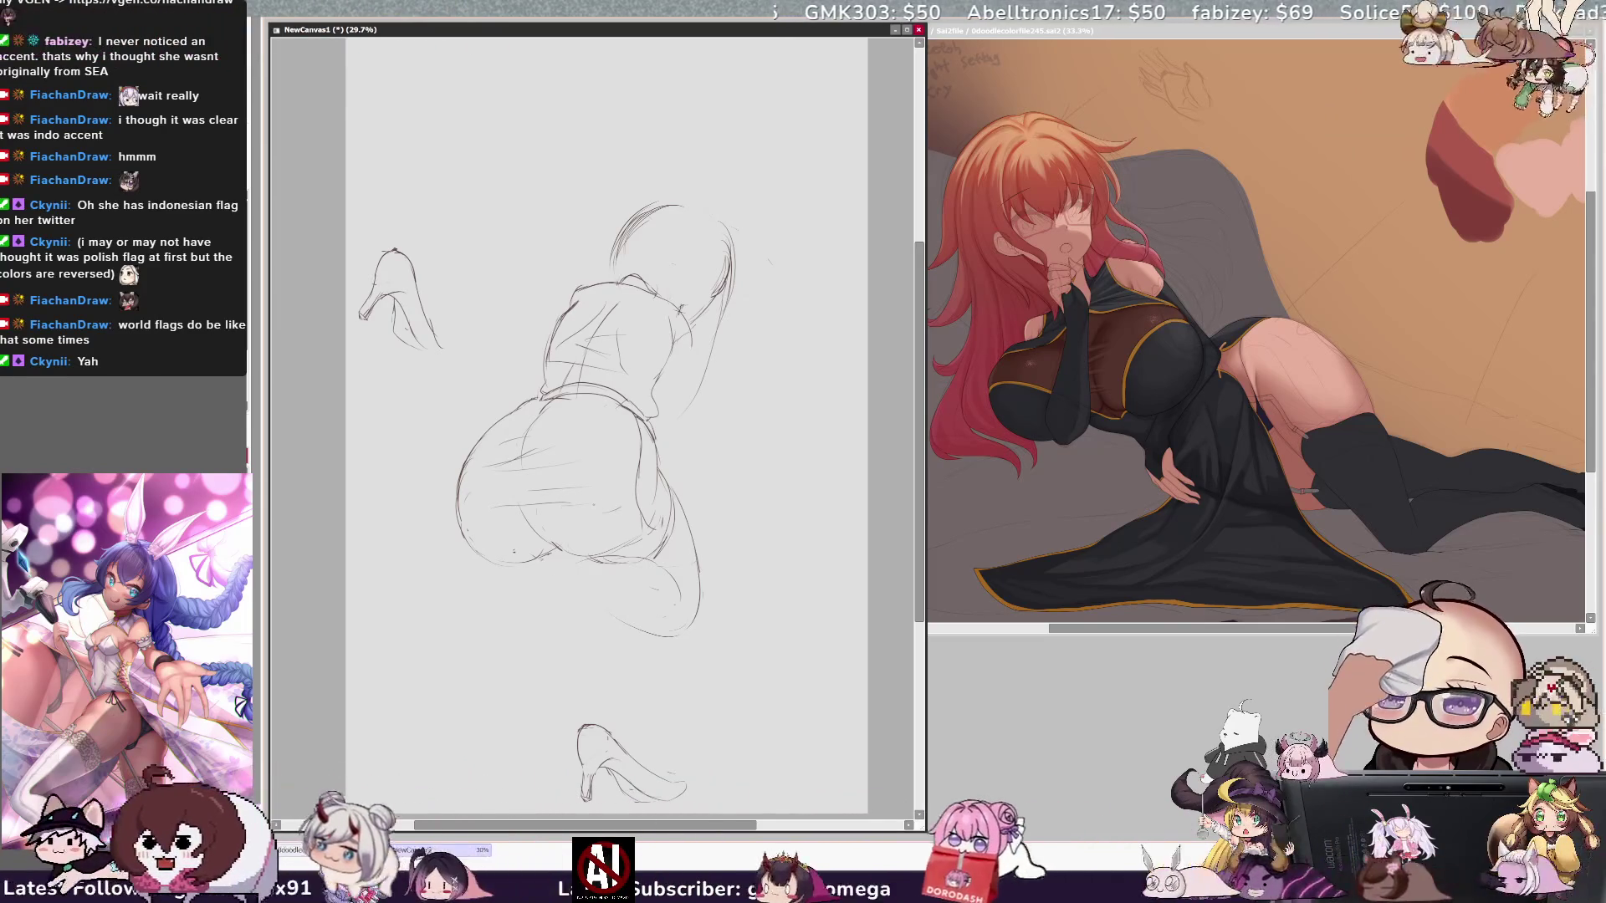
key("ctrl+z")
key("ctrl+z")
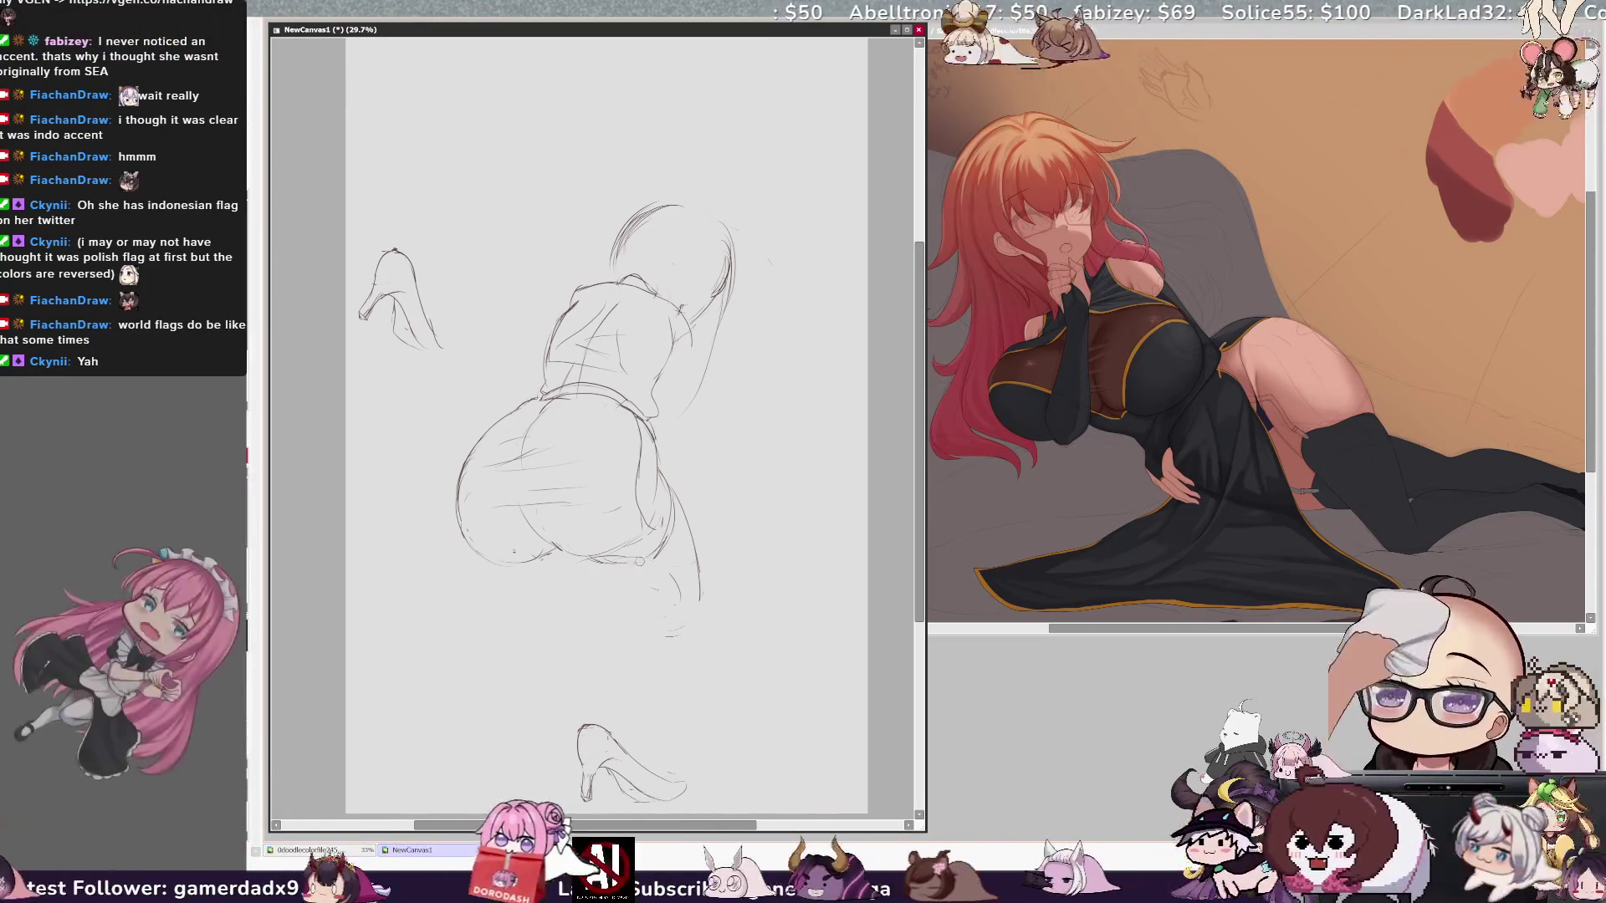
key("ctrl+z")
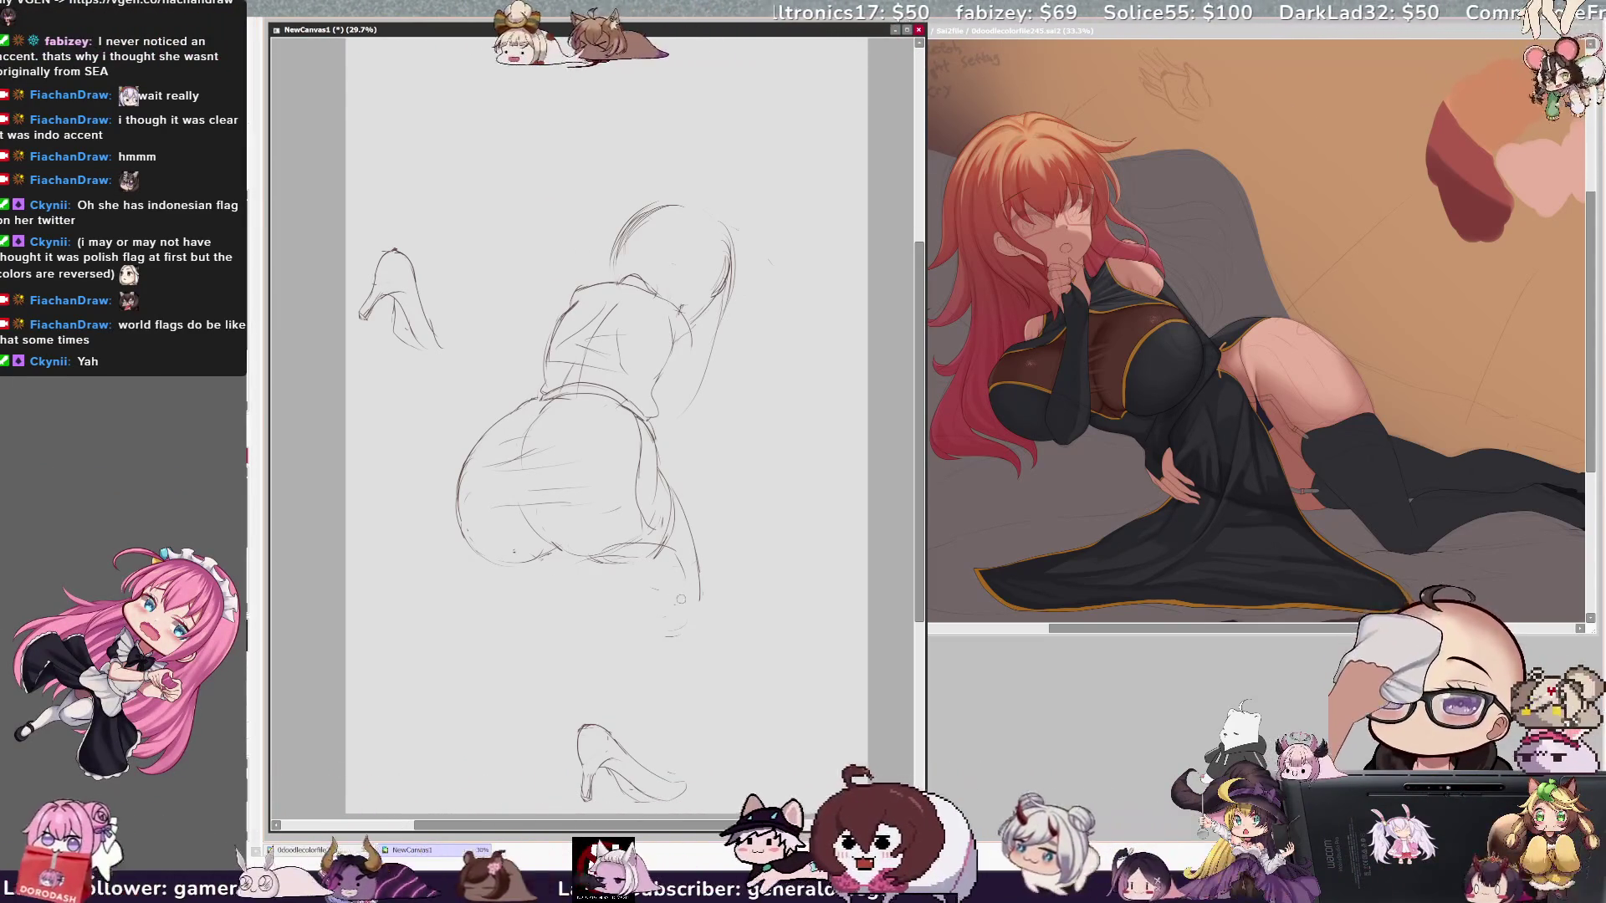
key("ctrl+z")
key("ctrl+z")
key("ctrl+z")
key("ctrl+z")
left_click_drag(623, 605, 701, 601)
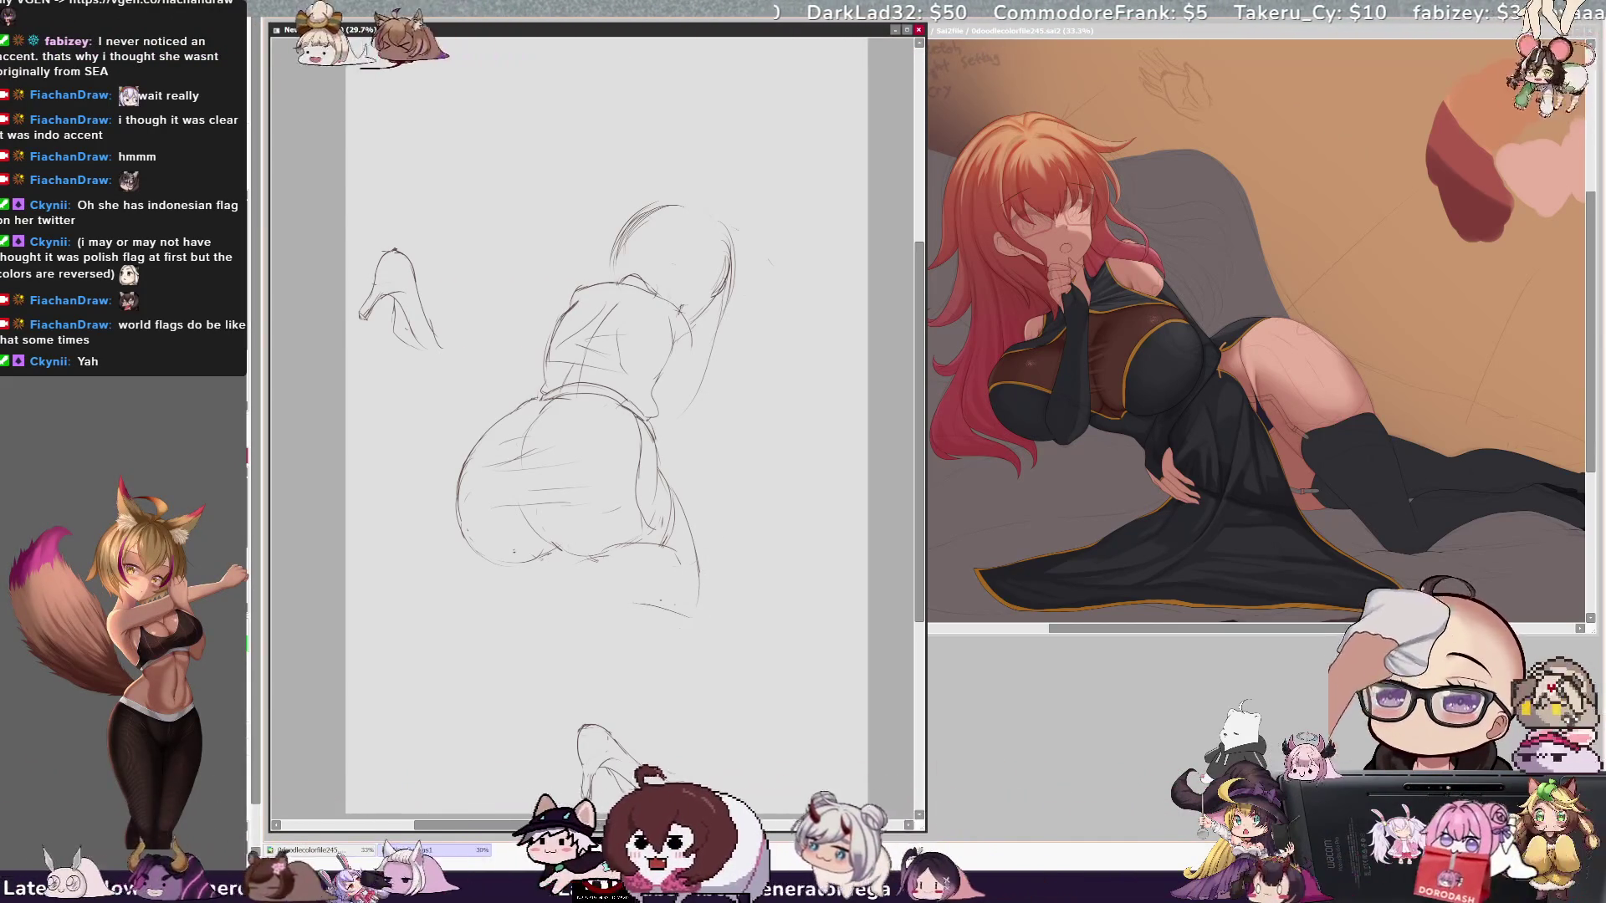
left_click_drag(698, 607, 634, 604)
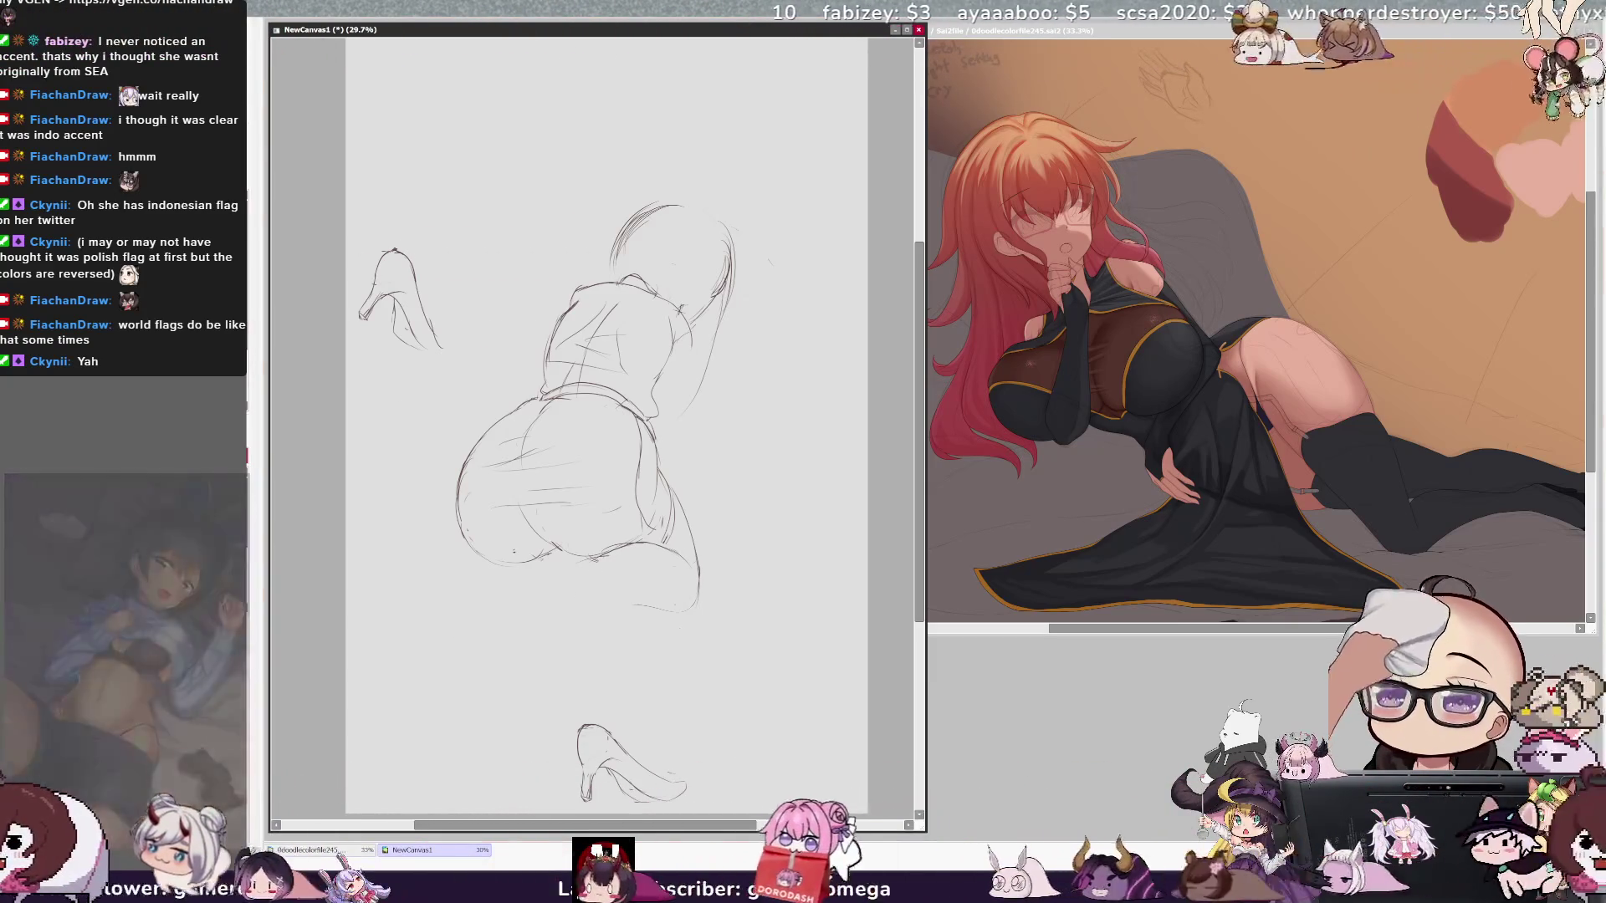
Step: Lasso the shoe study at the canvas bottom and move it up to the top-left corner
left_click_drag(410, 701, 567, 816)
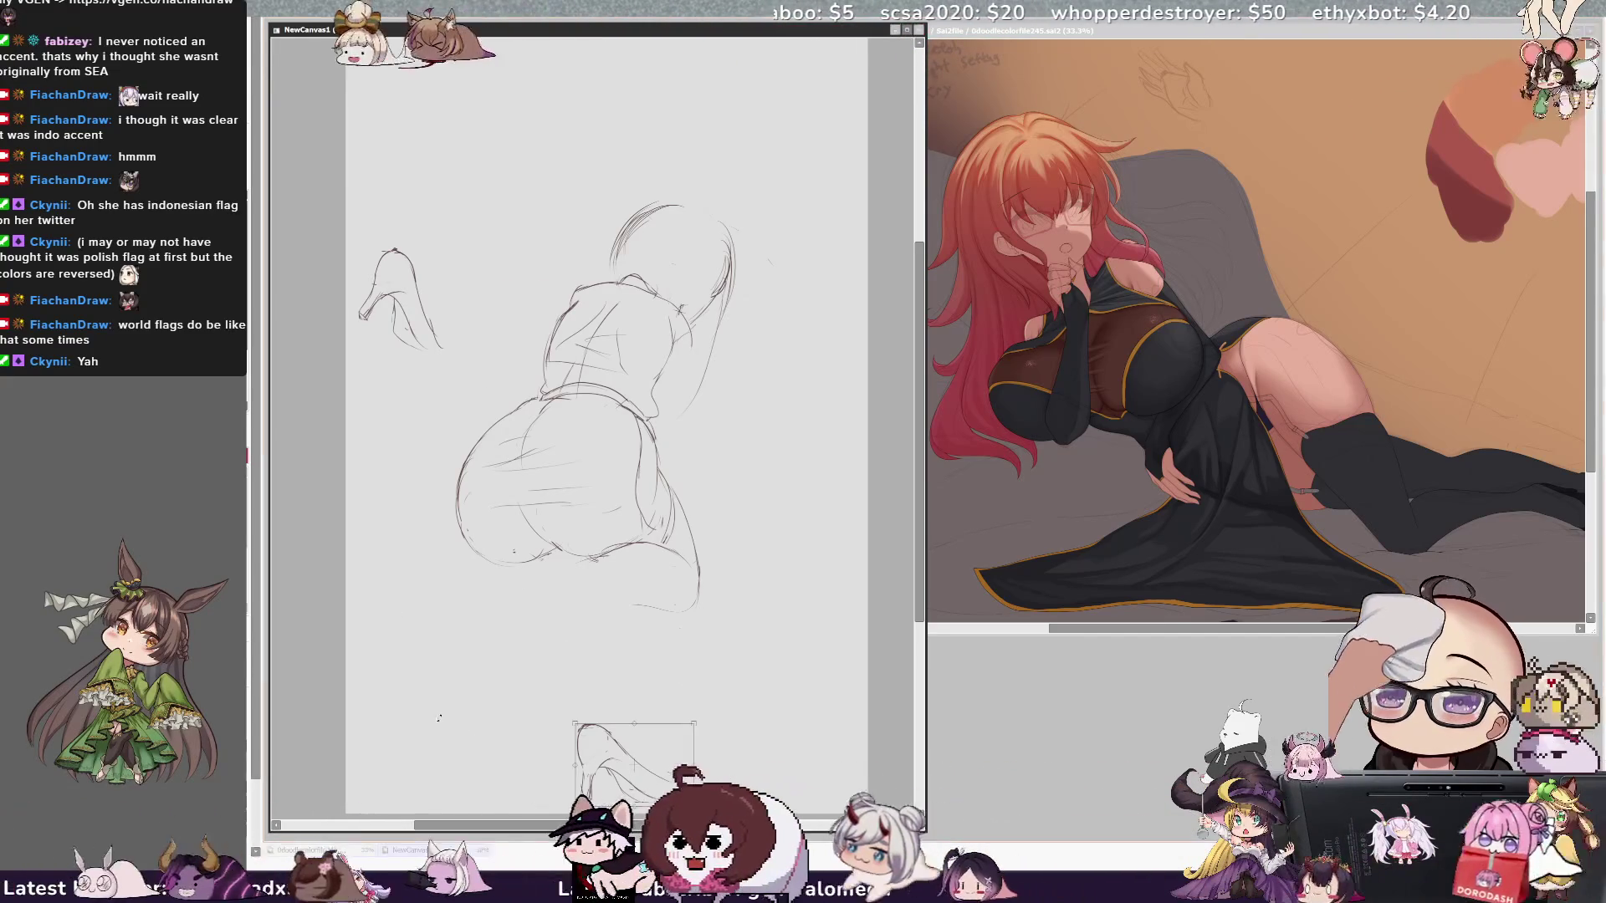
key("ctrl+t")
mouse_move(650, 756)
left_mouse_down()
mouse_move(552, 242)
mouse_move(466, 108)
left_mouse_up()
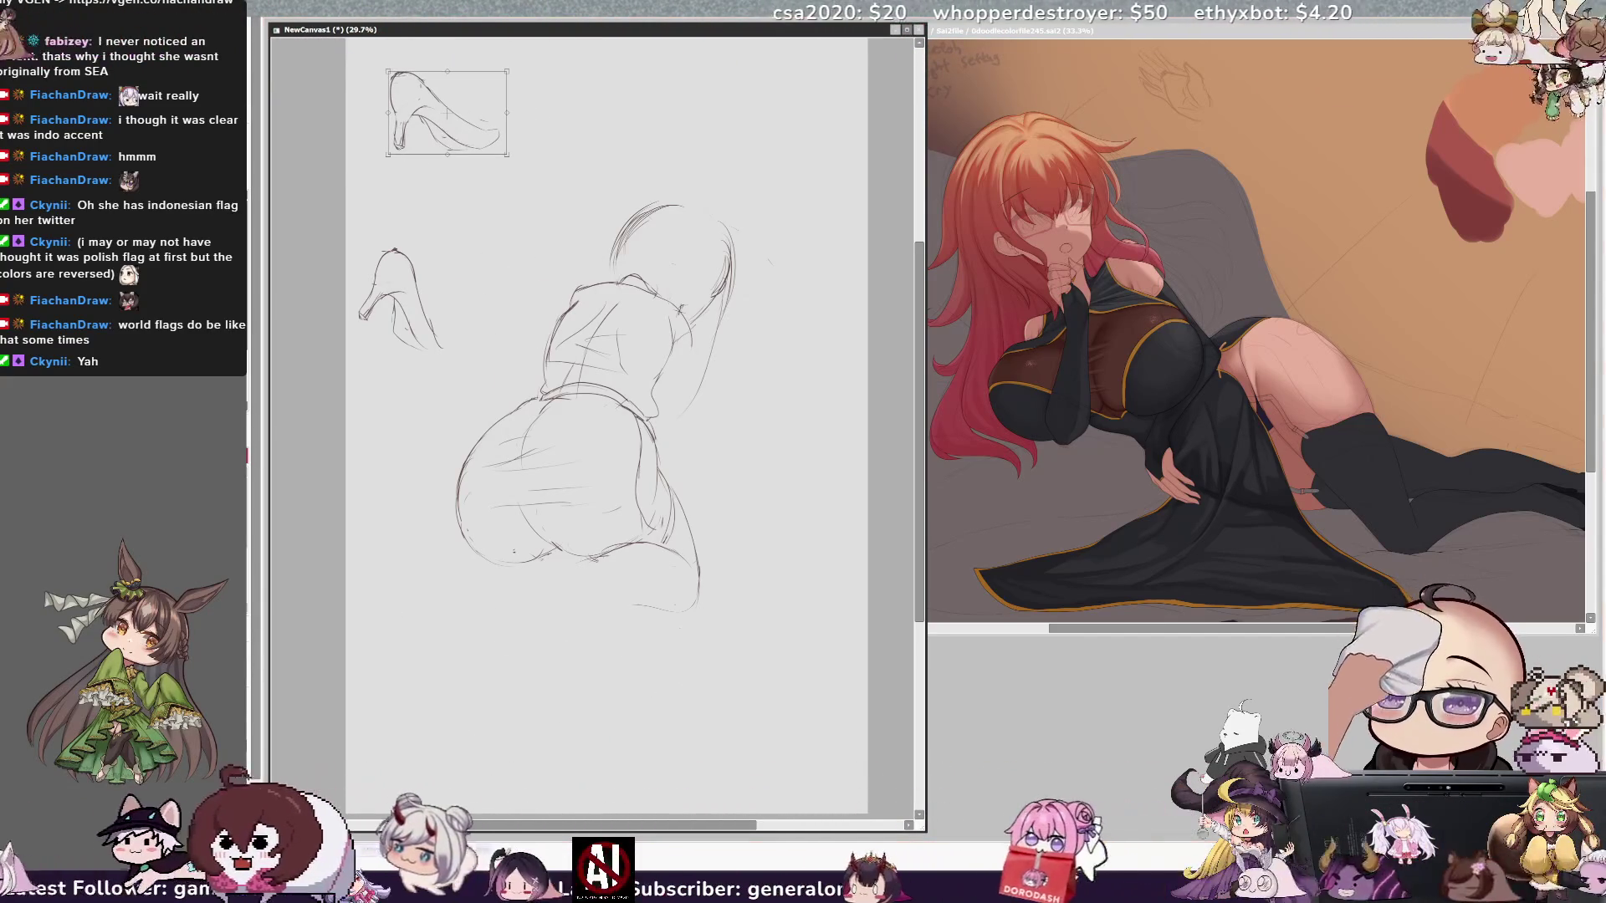
Step: Commit the top shoe study, then move the second shoe sketch beneath the kneeling figure
key("Return")
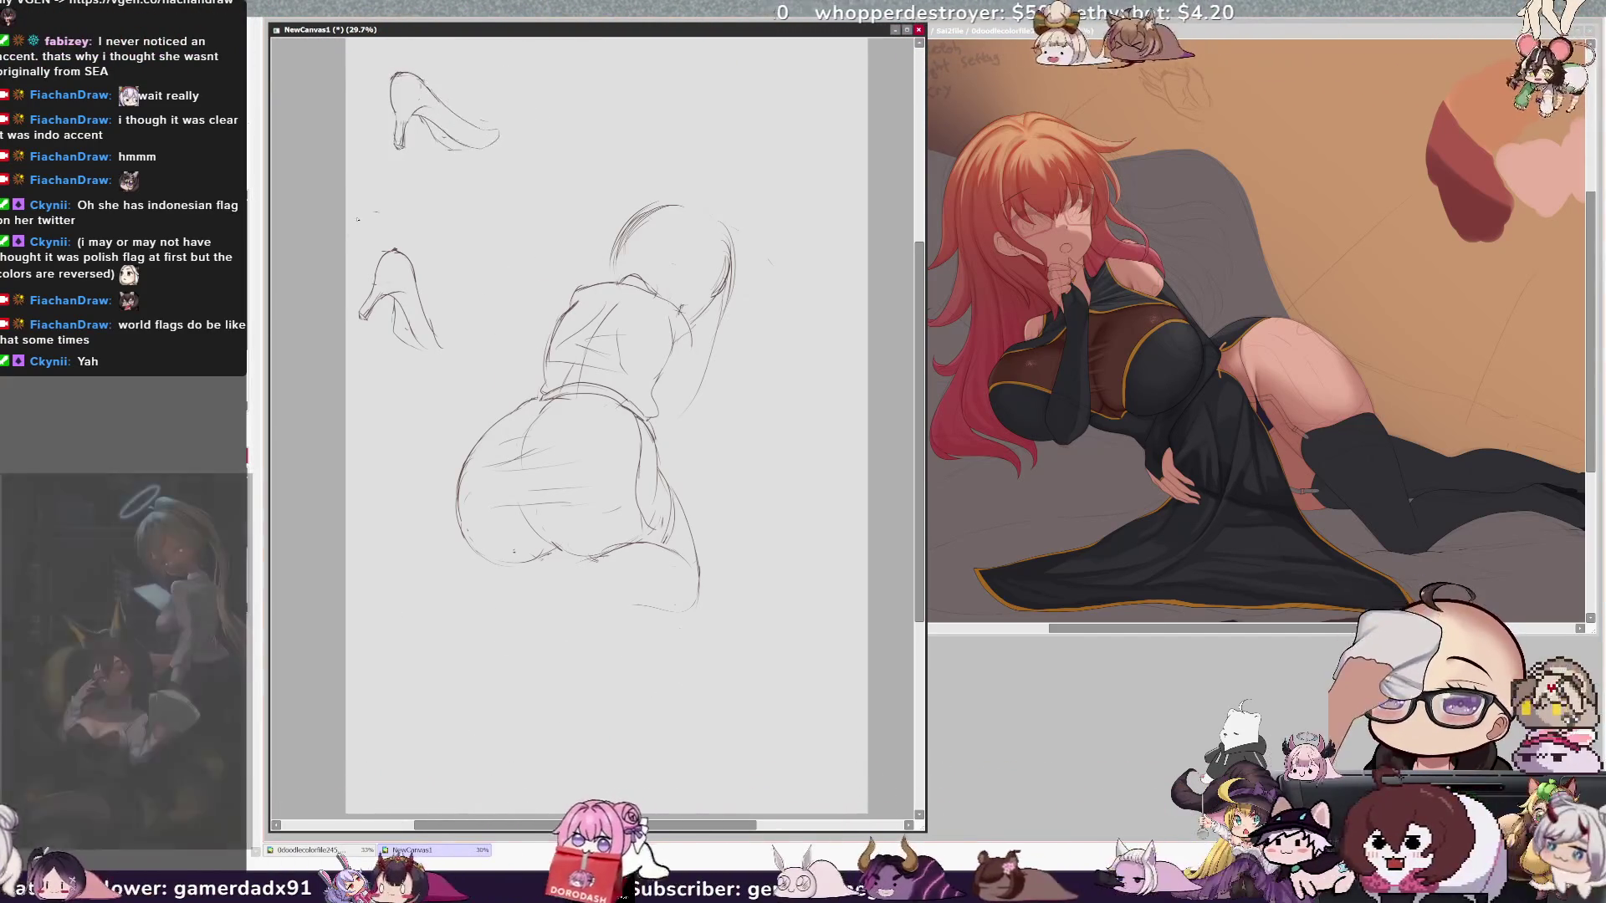
left_click_drag(368, 213, 372, 217)
left_click_drag(412, 303, 622, 650)
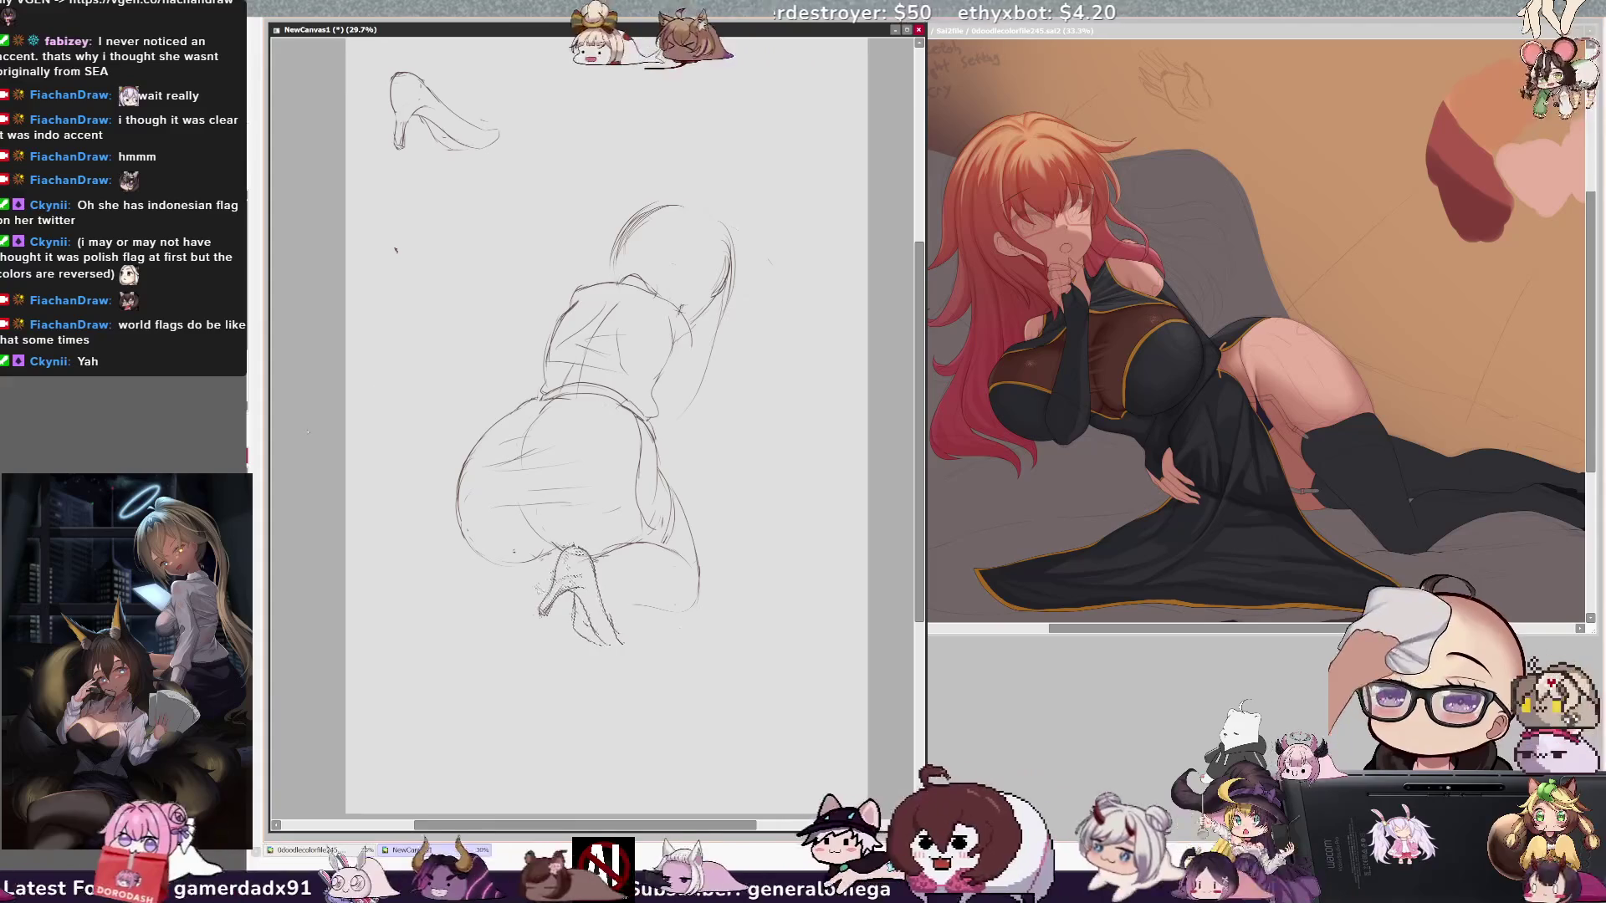
key("ctrl+d")
Step: Extend the line below the lower shoe, checking it mirrored and in a rotated view
left_click_drag(592, 611, 640, 606)
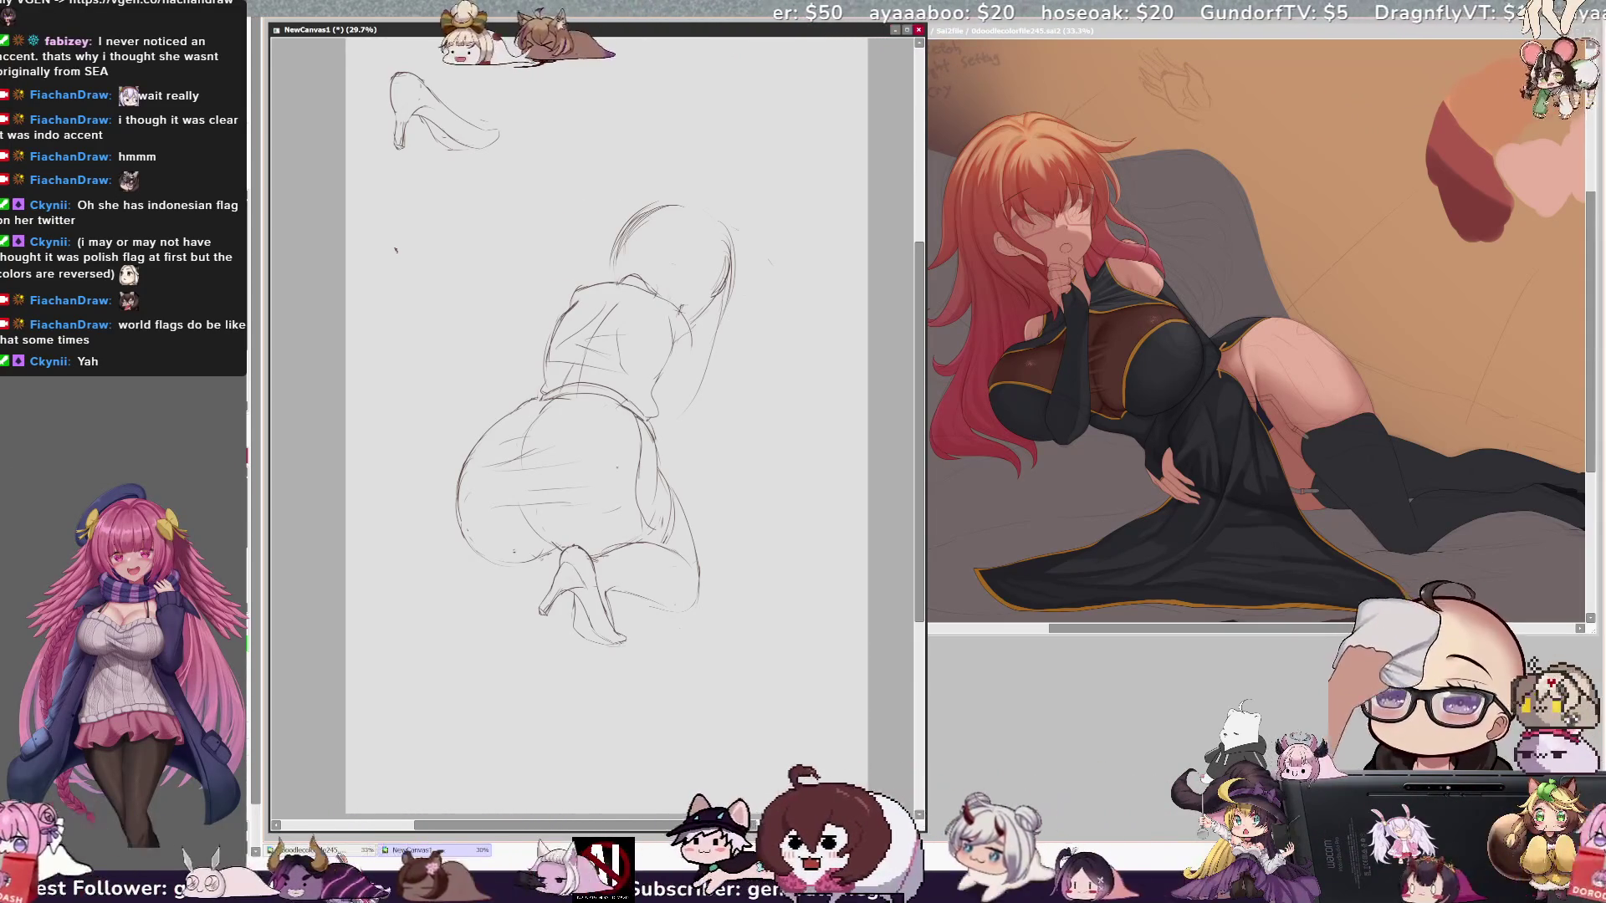
key("h")
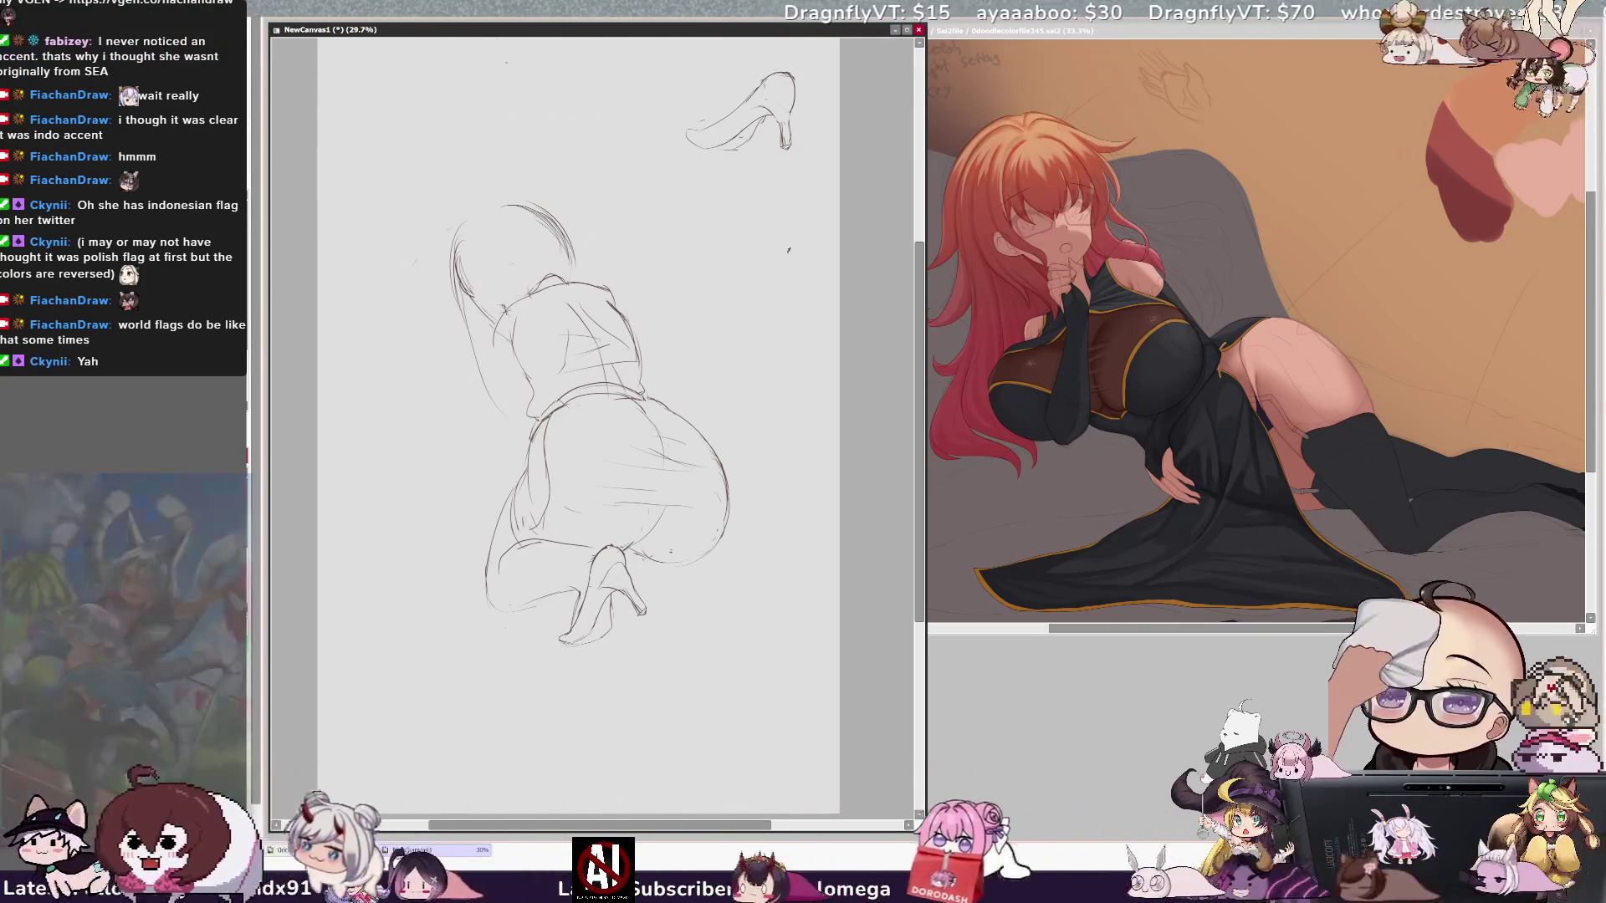
key("Delete")
key("Delete")
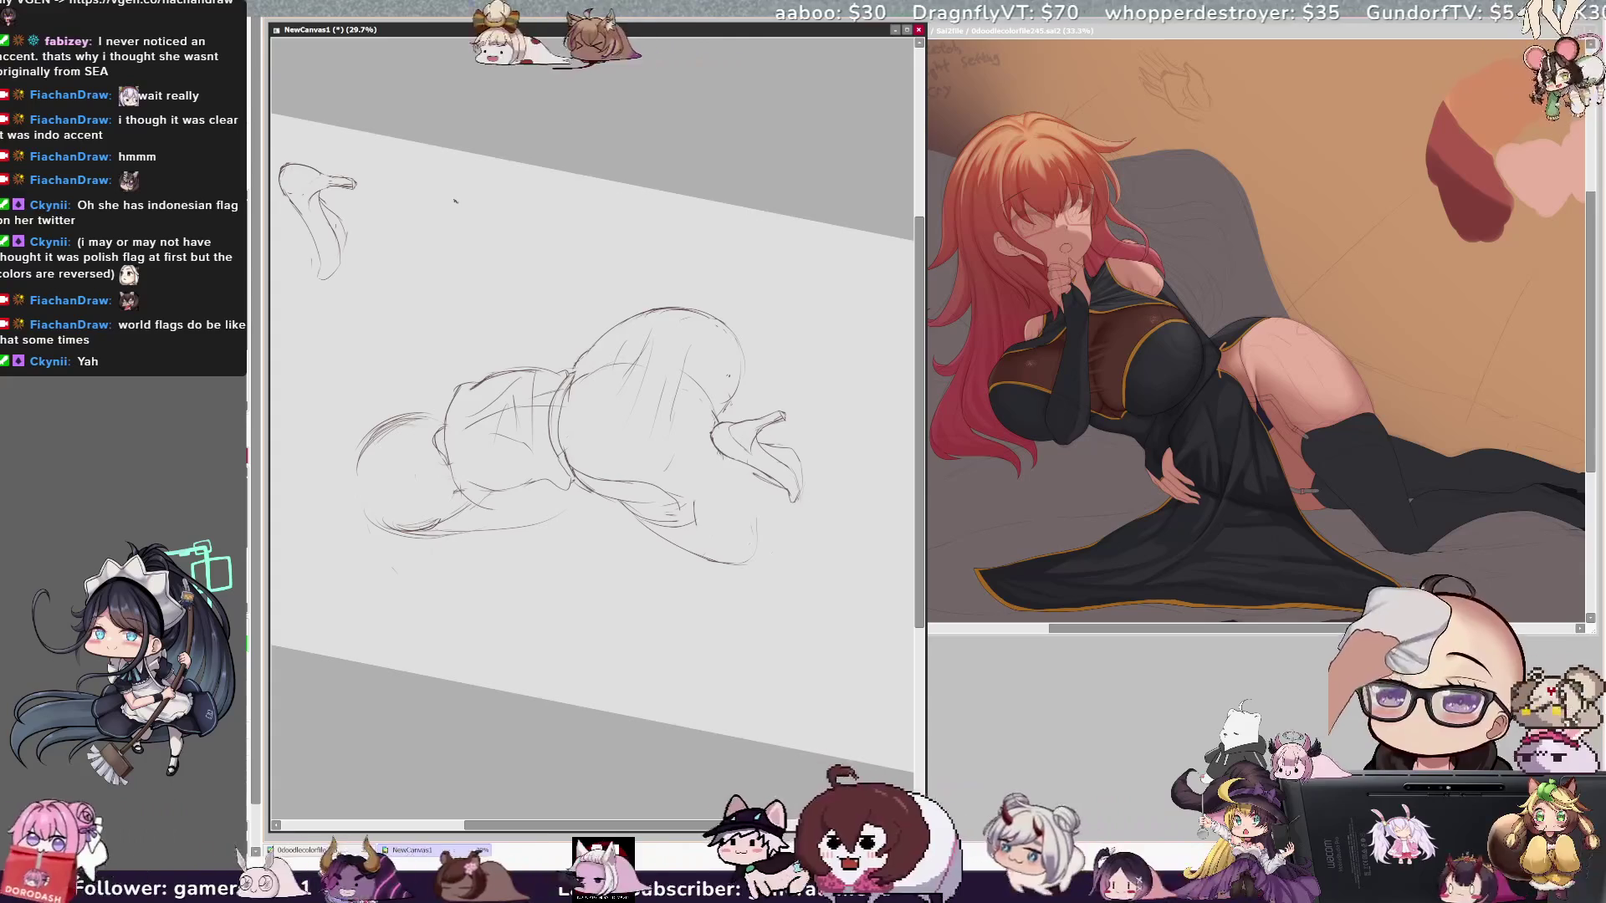
Step: Lengthen and darken the leg lines near the foot, redrawing one bad stroke, with the view set upright
left_click_drag(694, 478, 697, 532)
left_click_drag(713, 433, 695, 522)
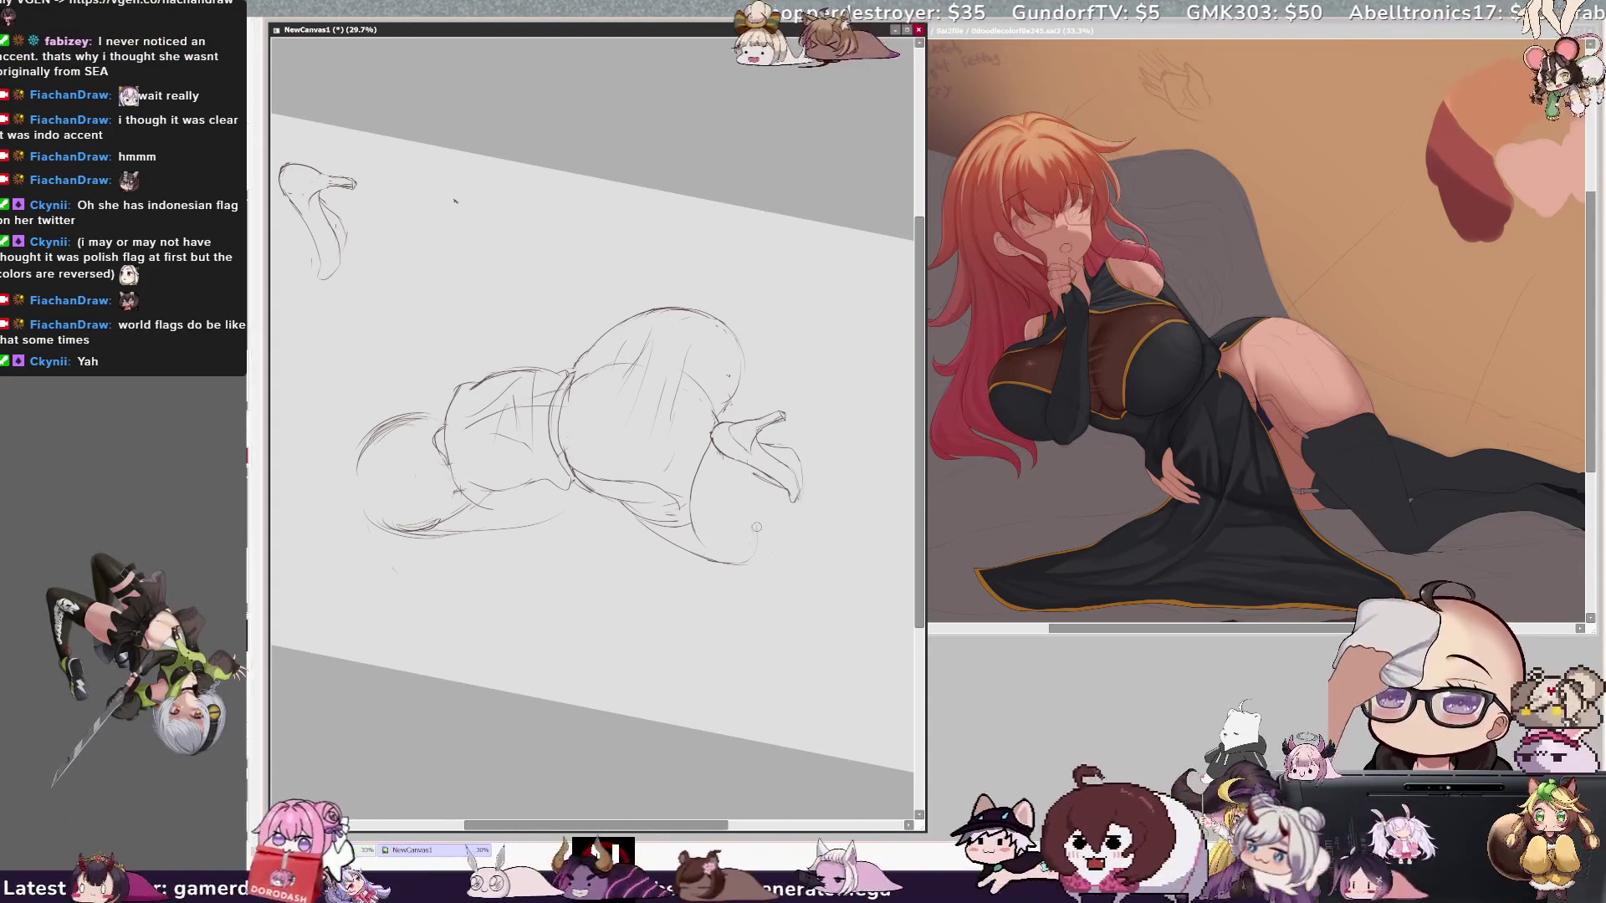
key("ctrl+z")
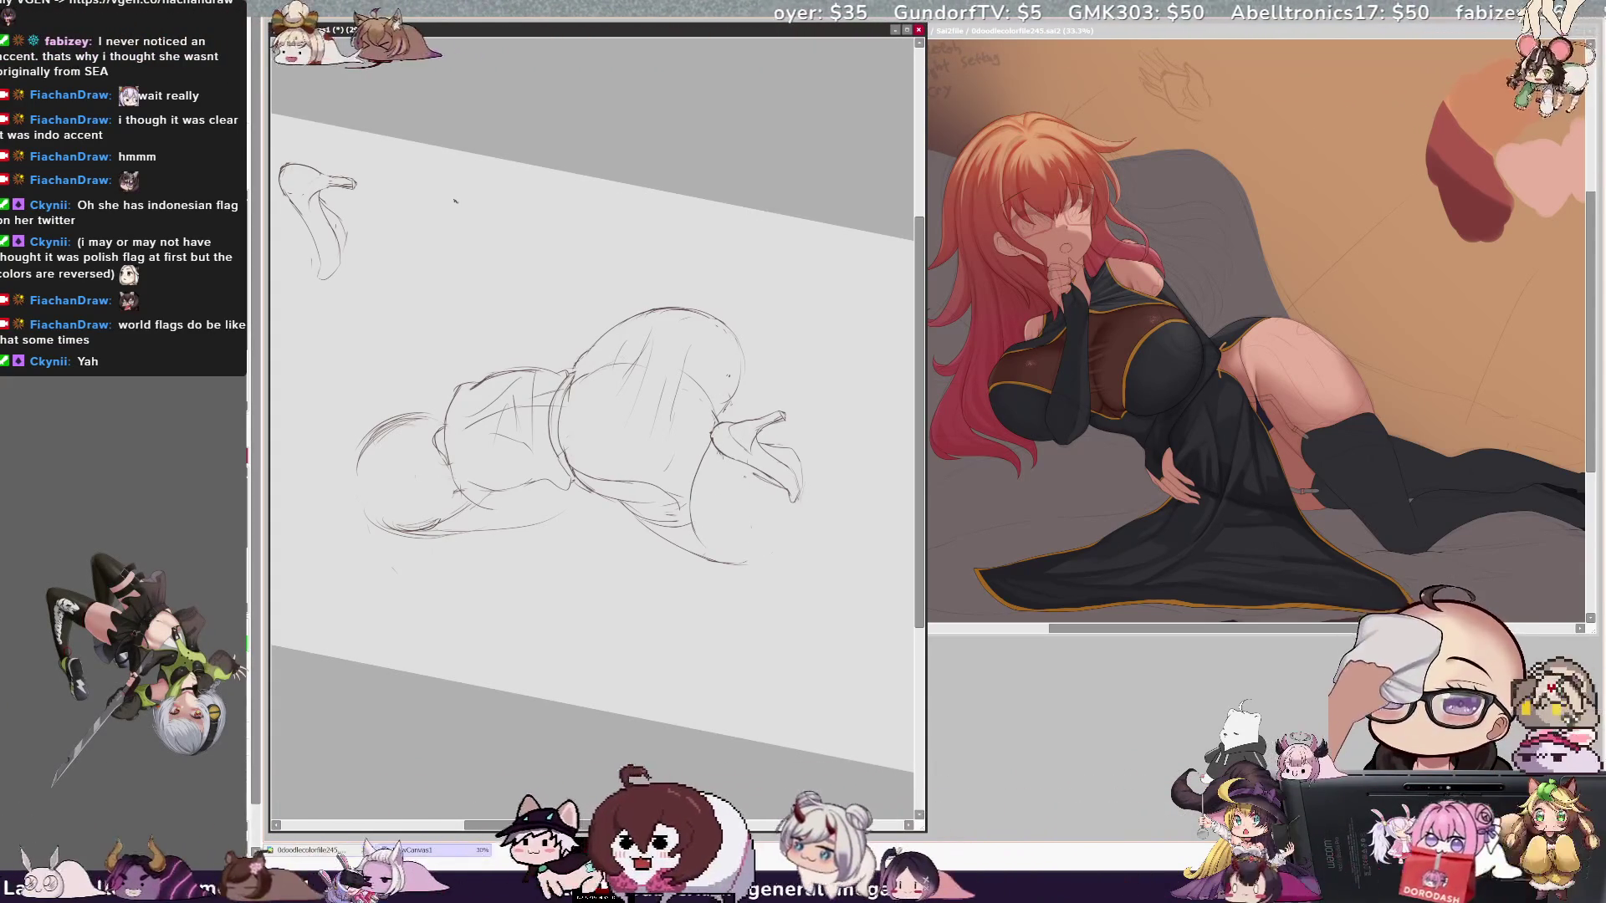
left_click_drag(745, 470, 733, 497)
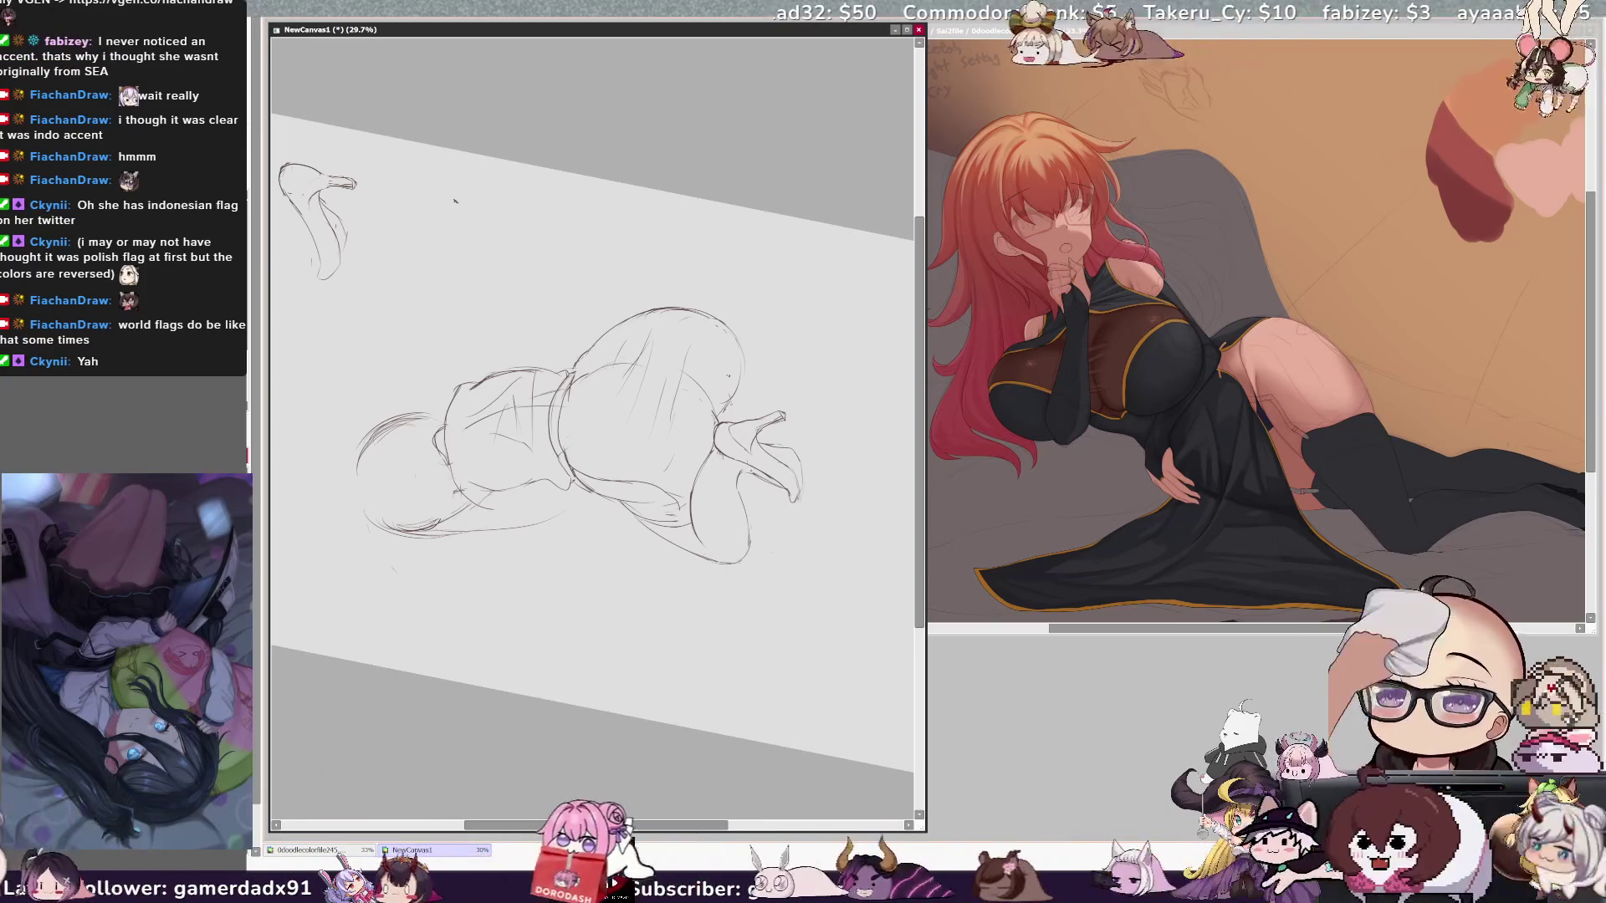
key("Home")
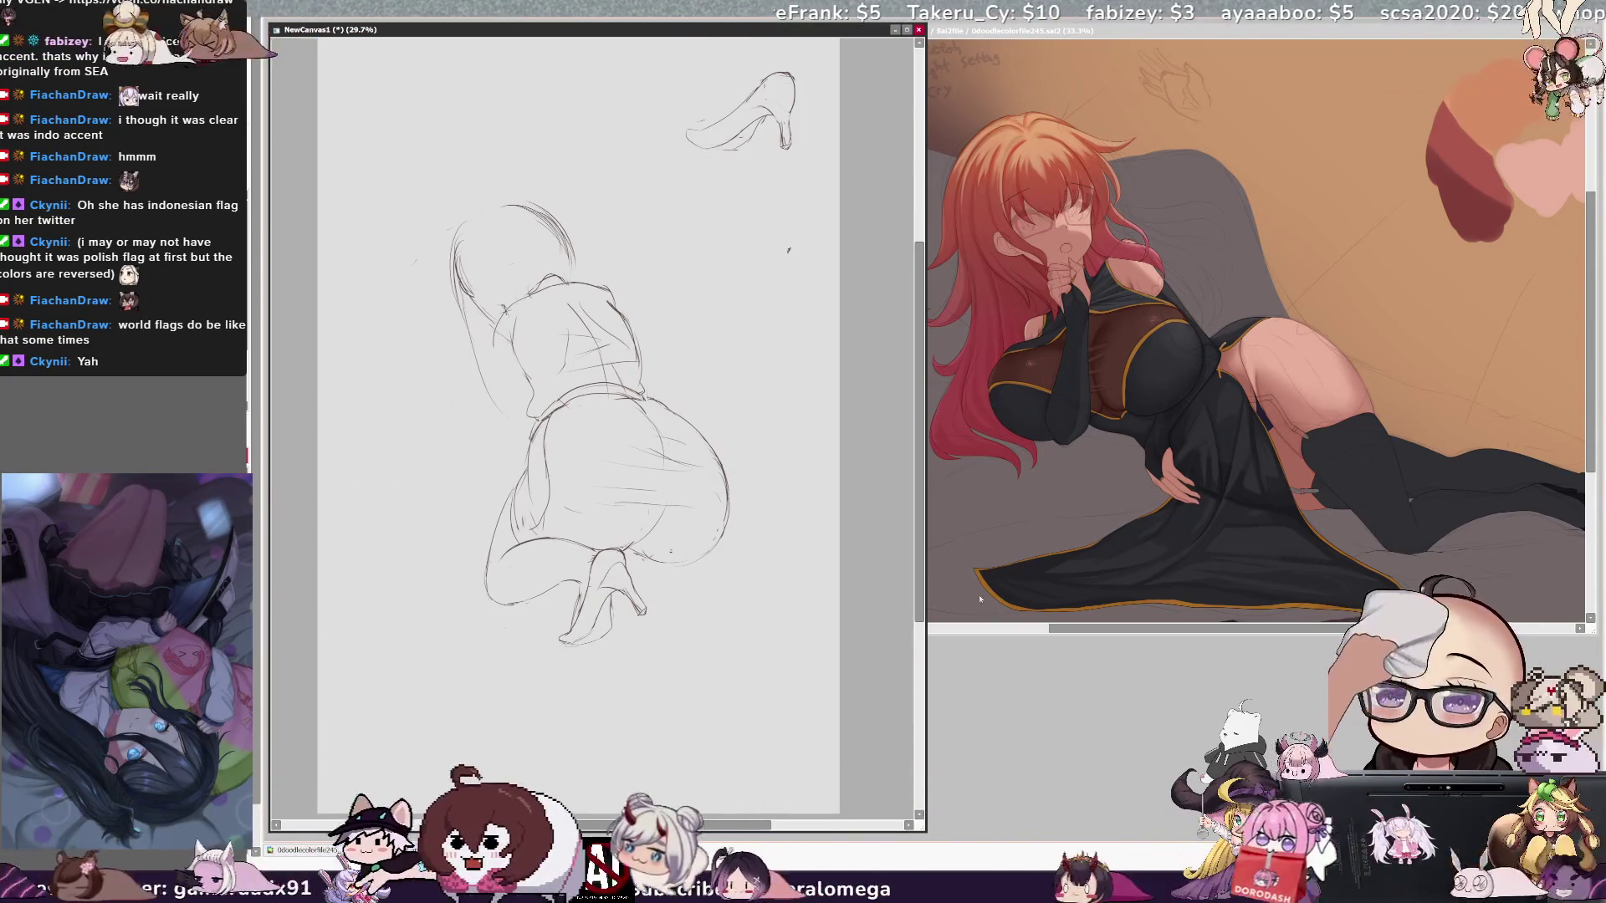
Step: Unmirror the canvas view and switch to the other canvas with Ctrl+Tab
key("h")
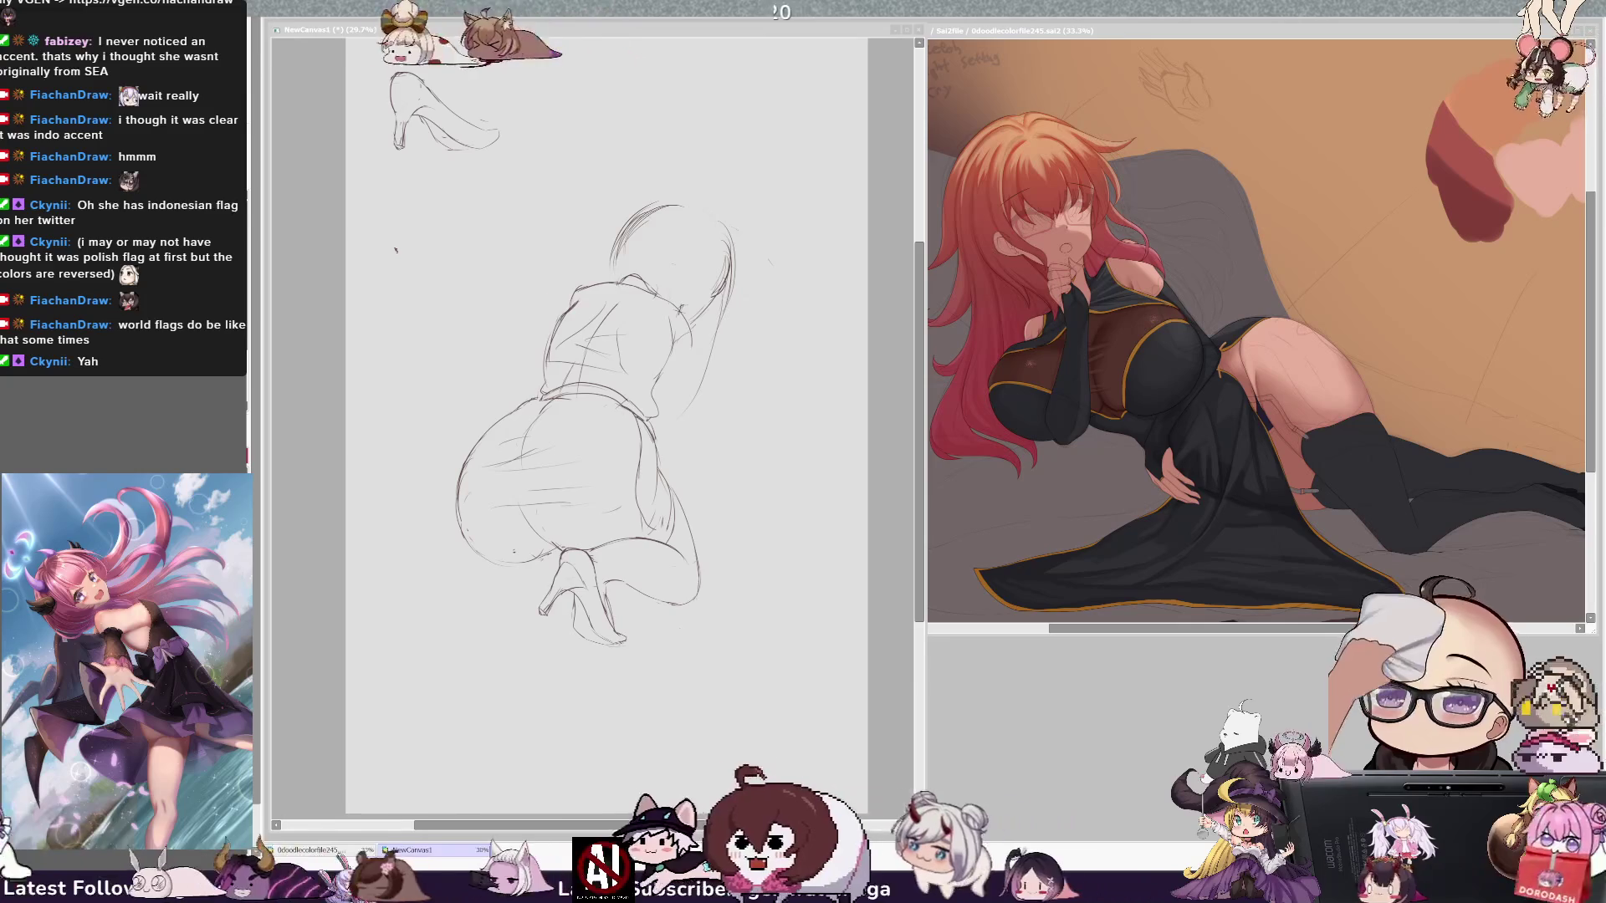
key("ctrl+Tab")
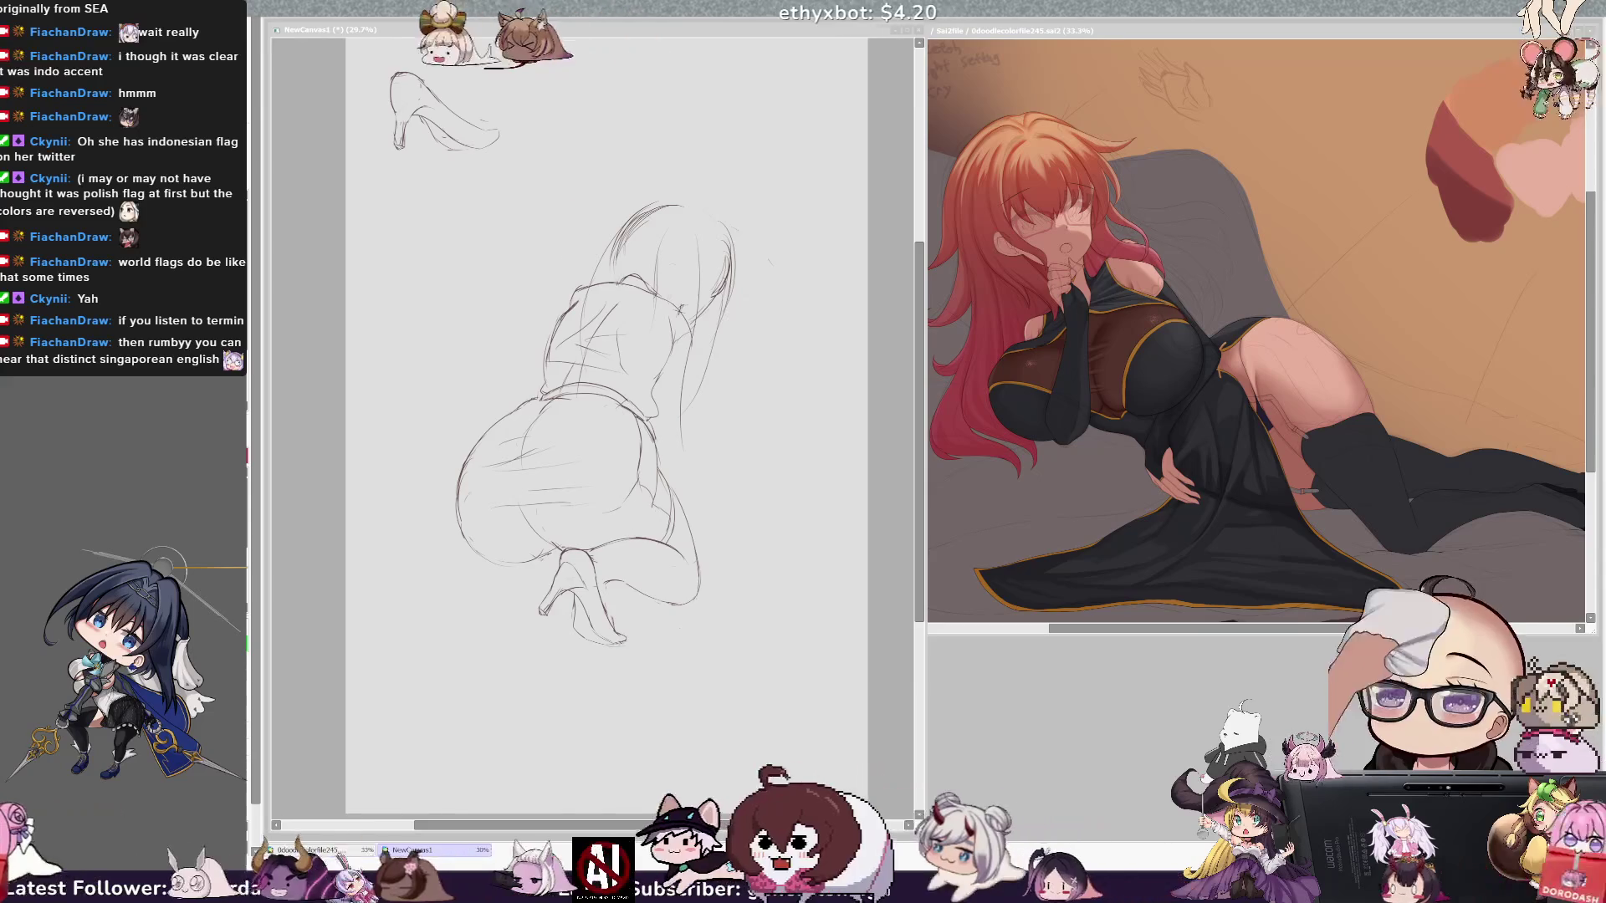
Step: Draw the knee and shin line with the pencil, checking it in mirrored view
left_click(792, 479)
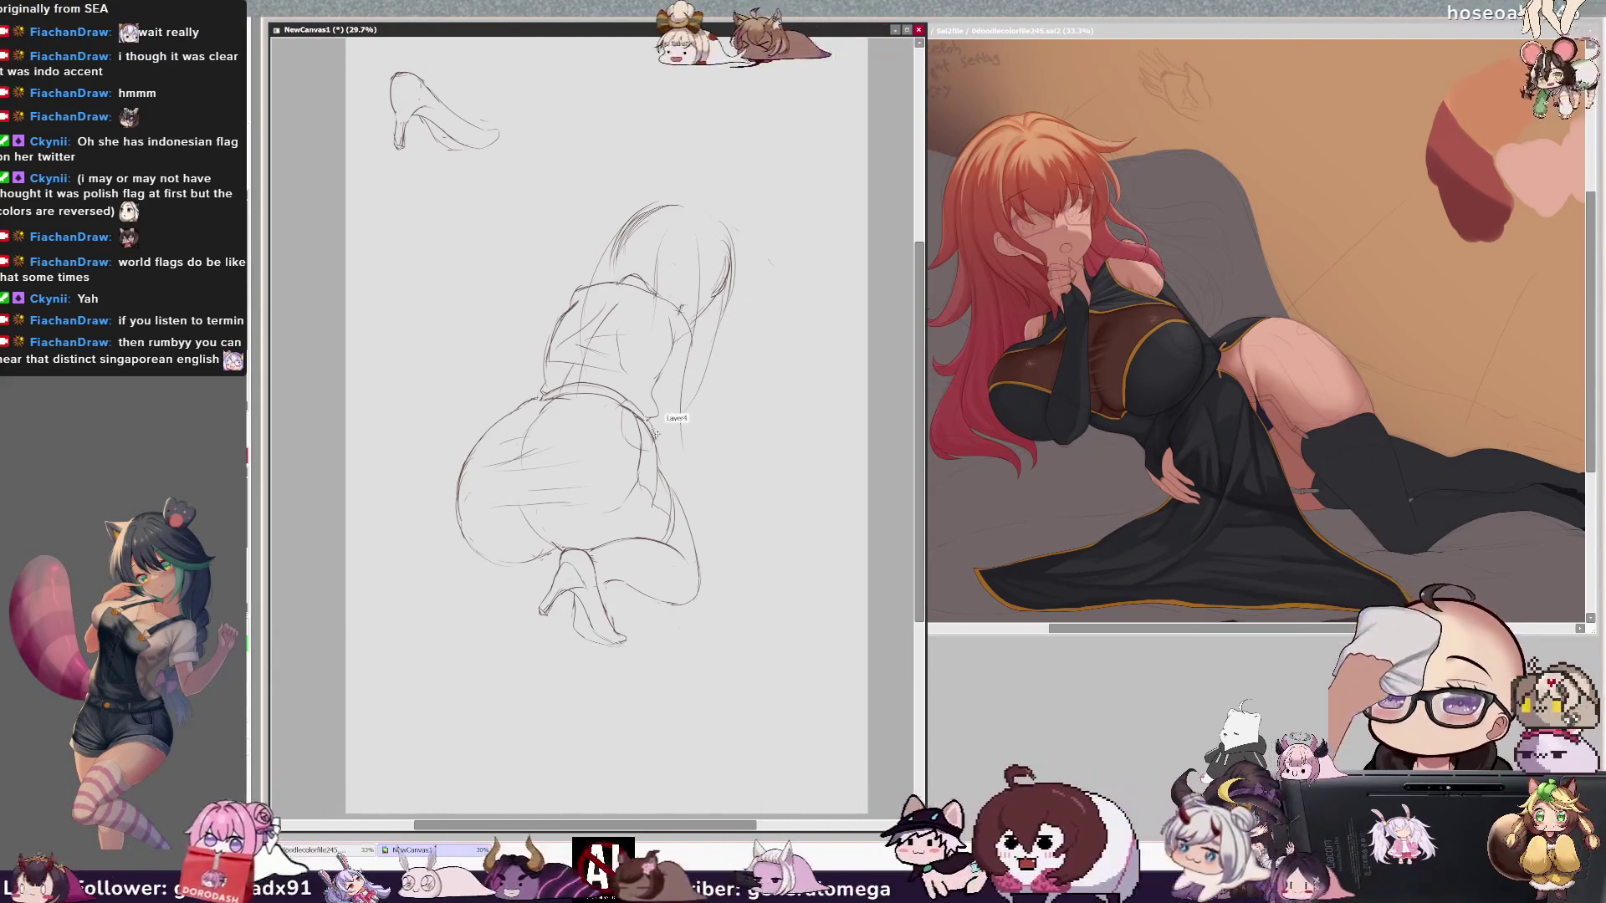
key("h")
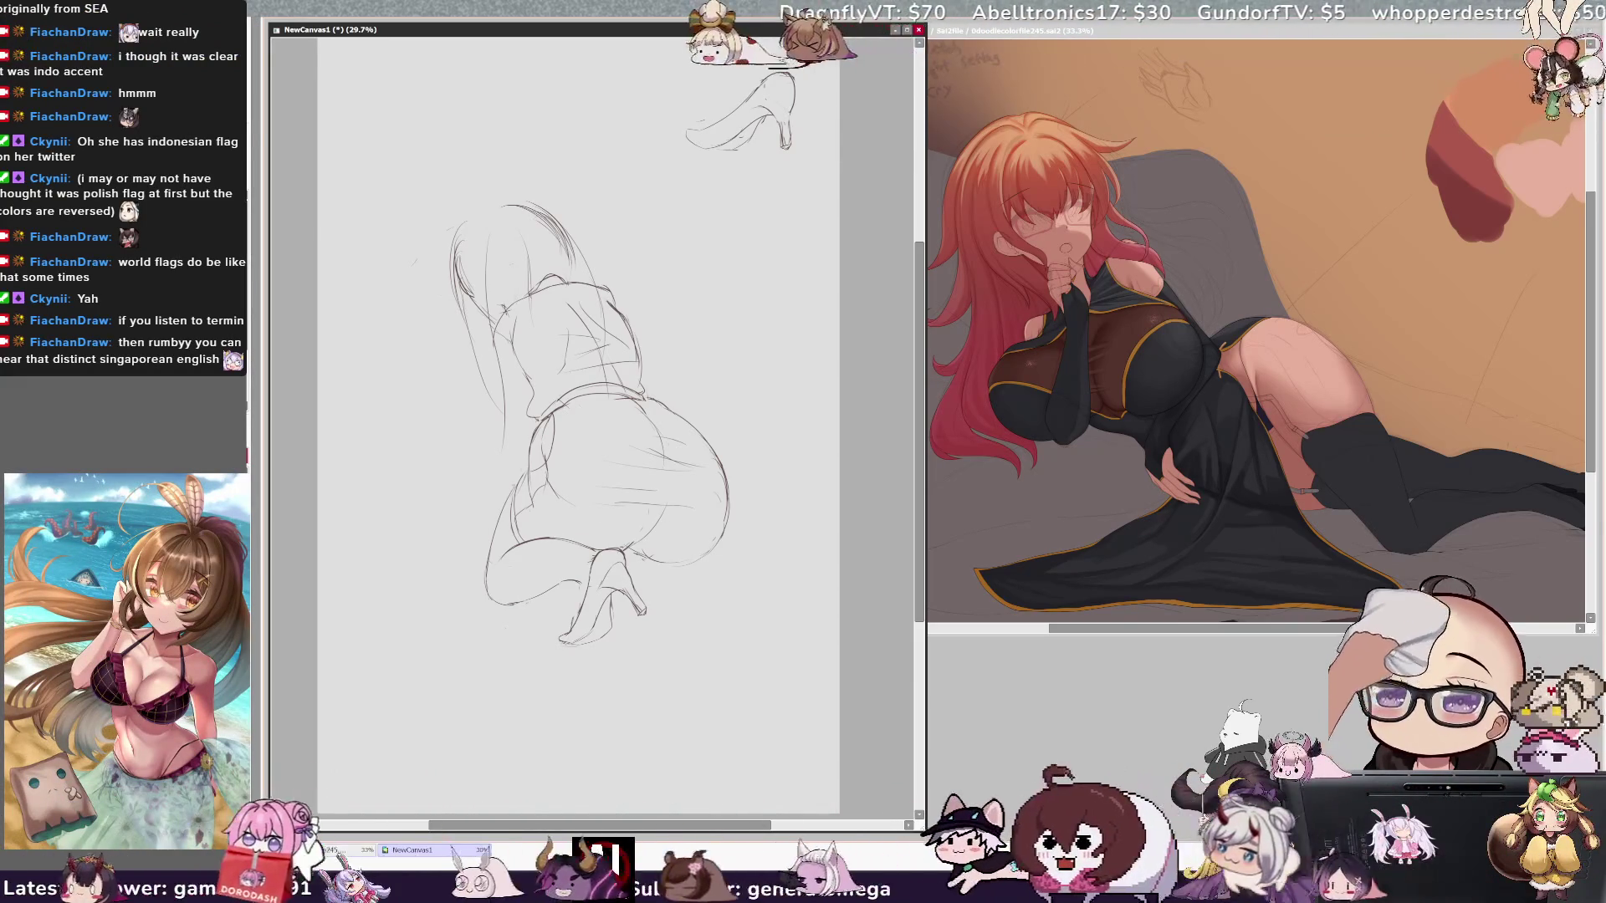
left_click_drag(496, 511, 480, 558)
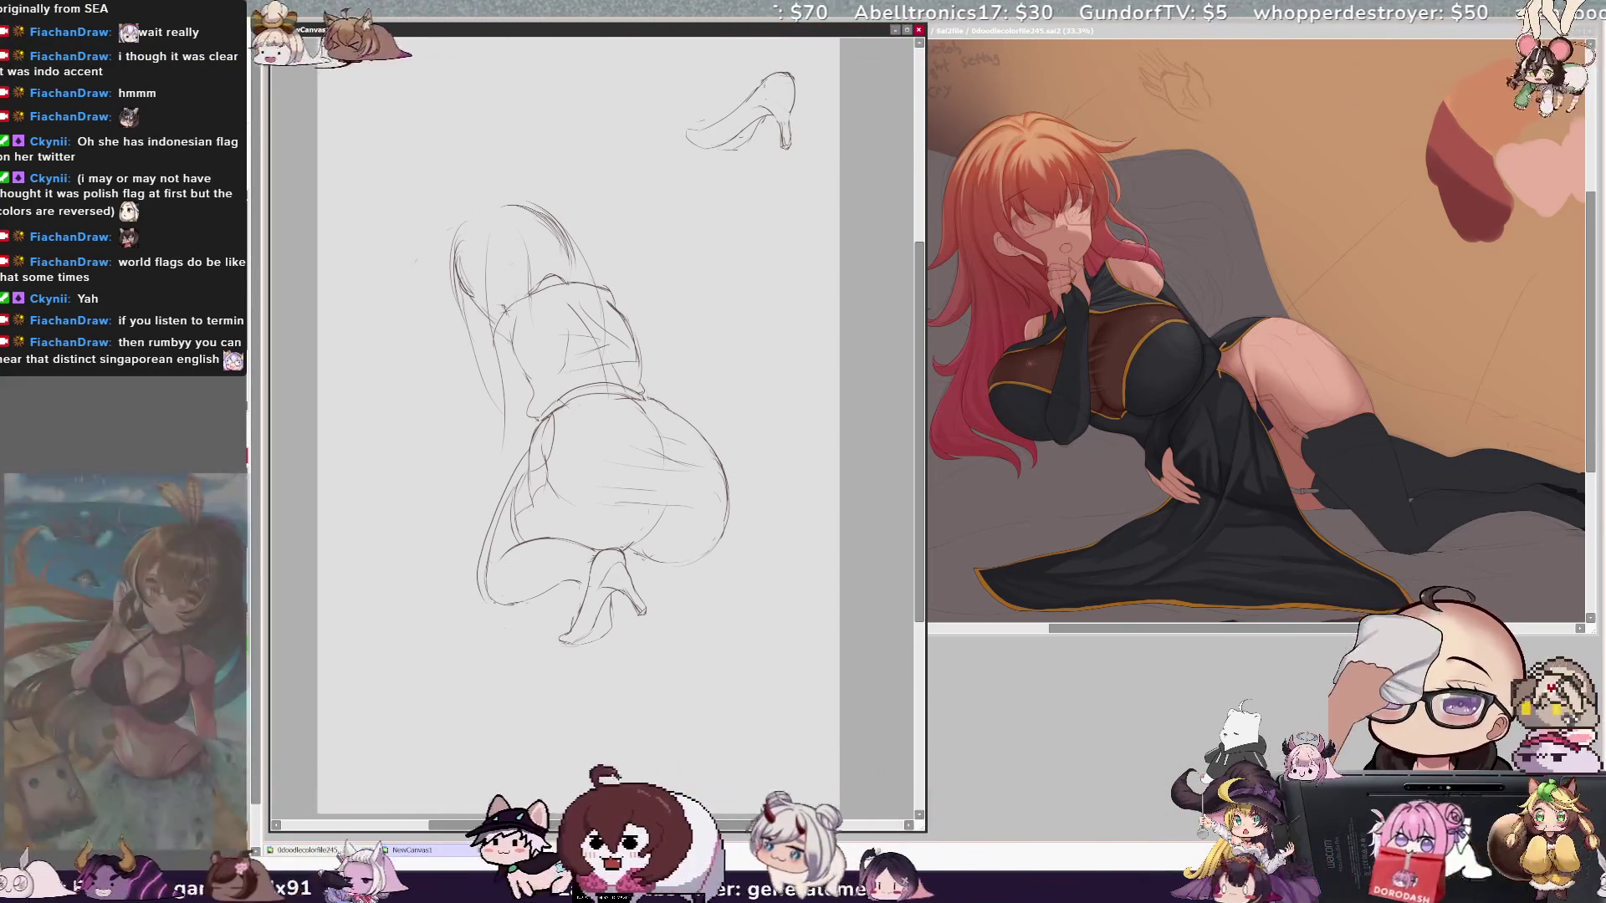
key("h")
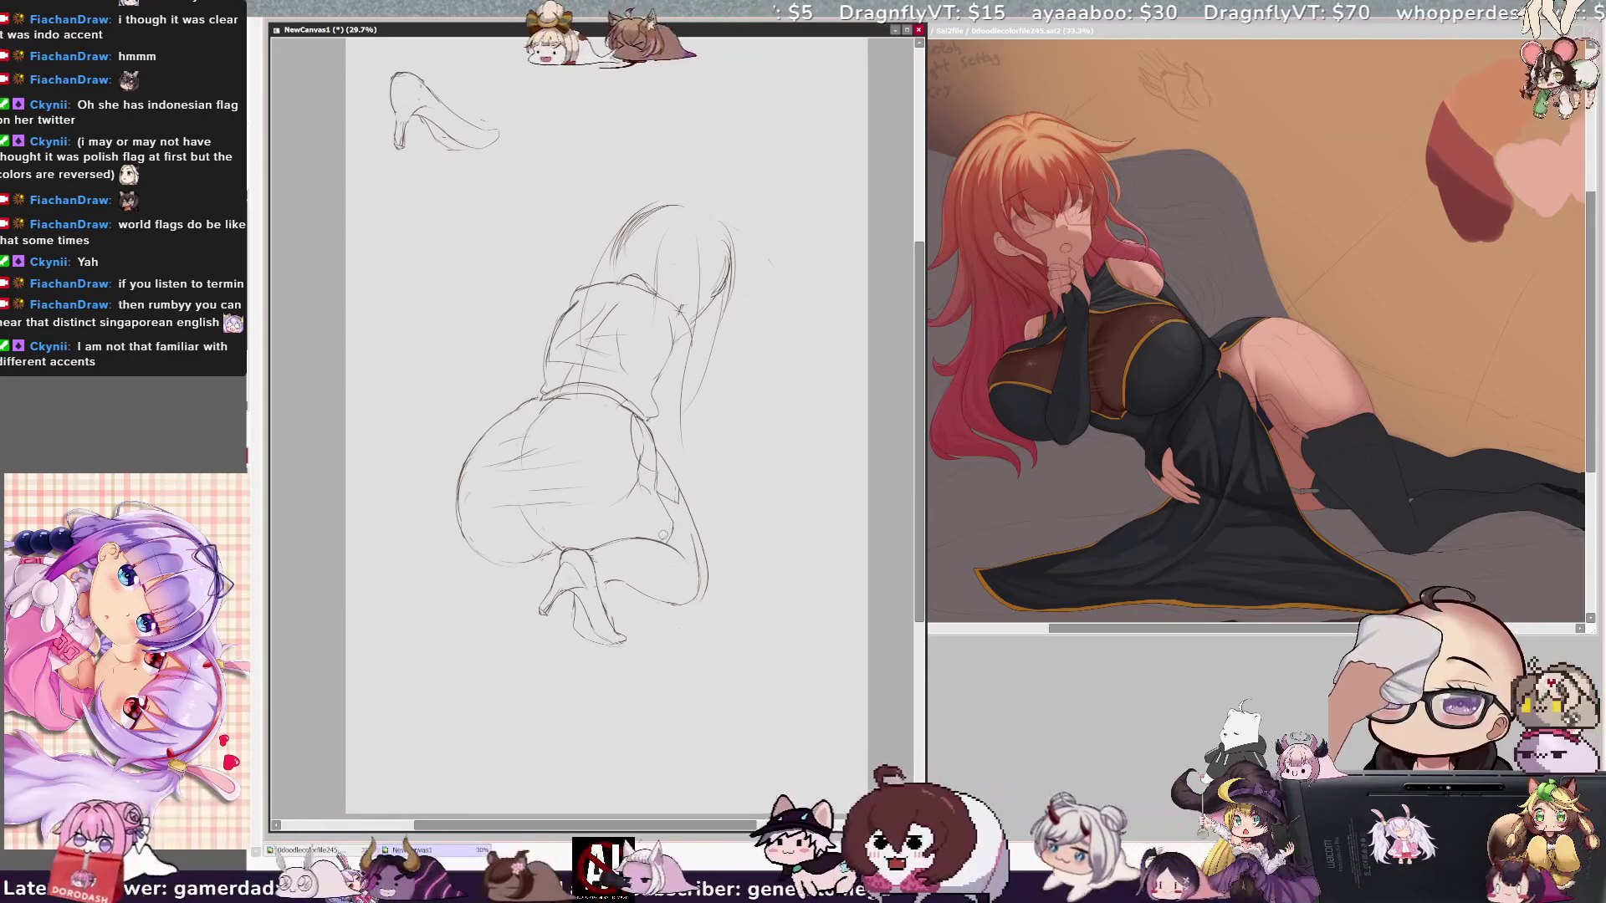
key("h")
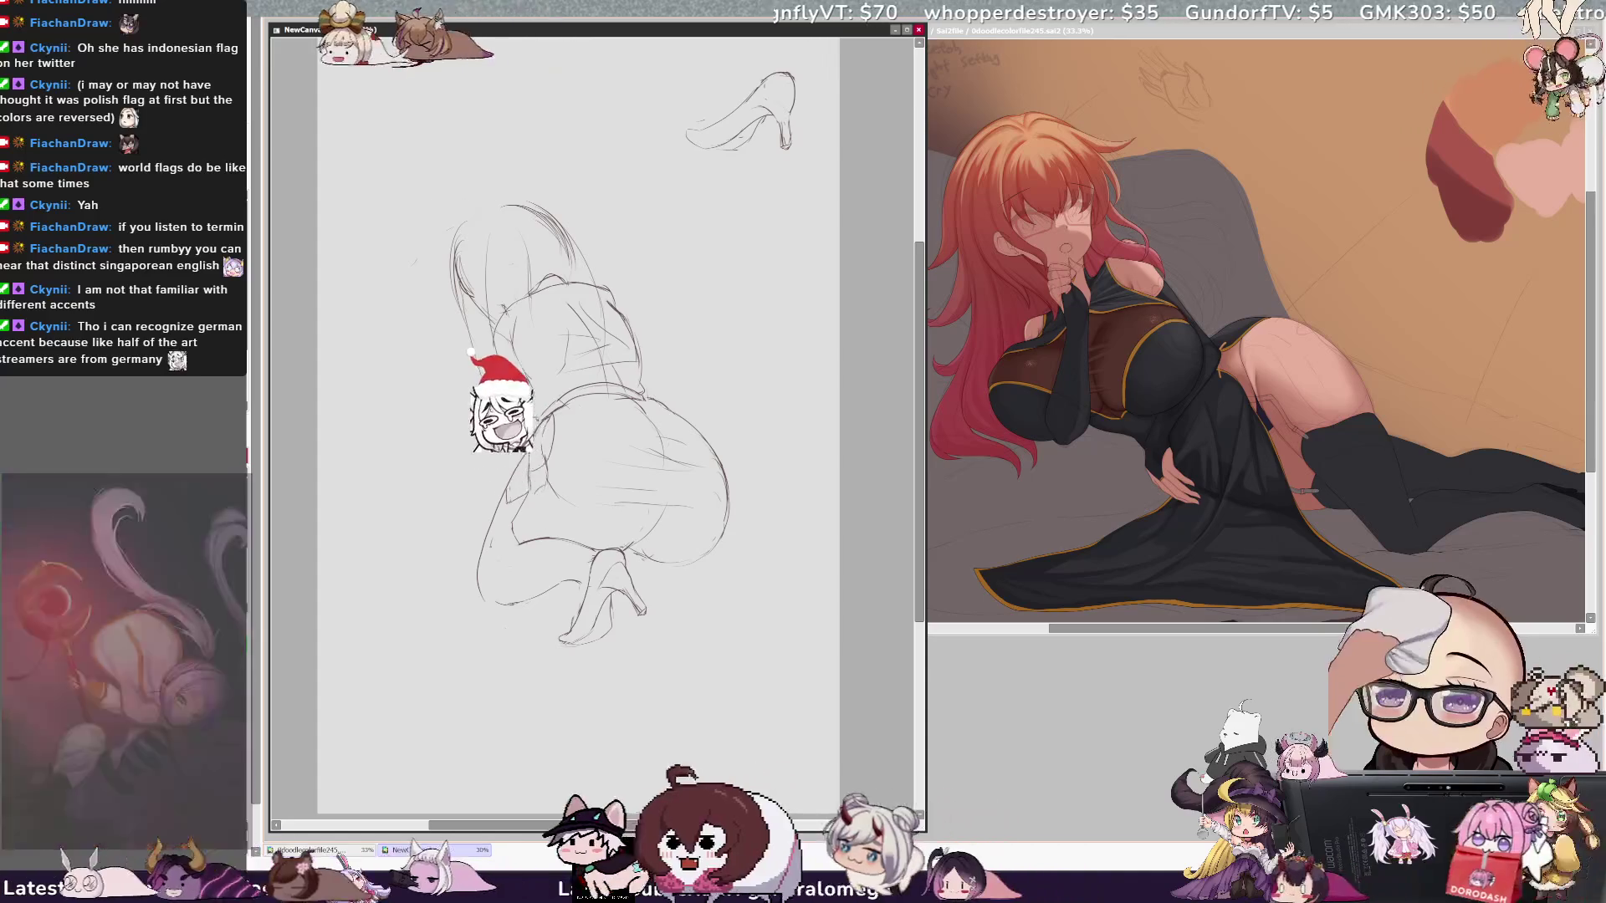
Step: Undo the stray stroke at the shoe tip, comparing mirrored and normal views
key("h")
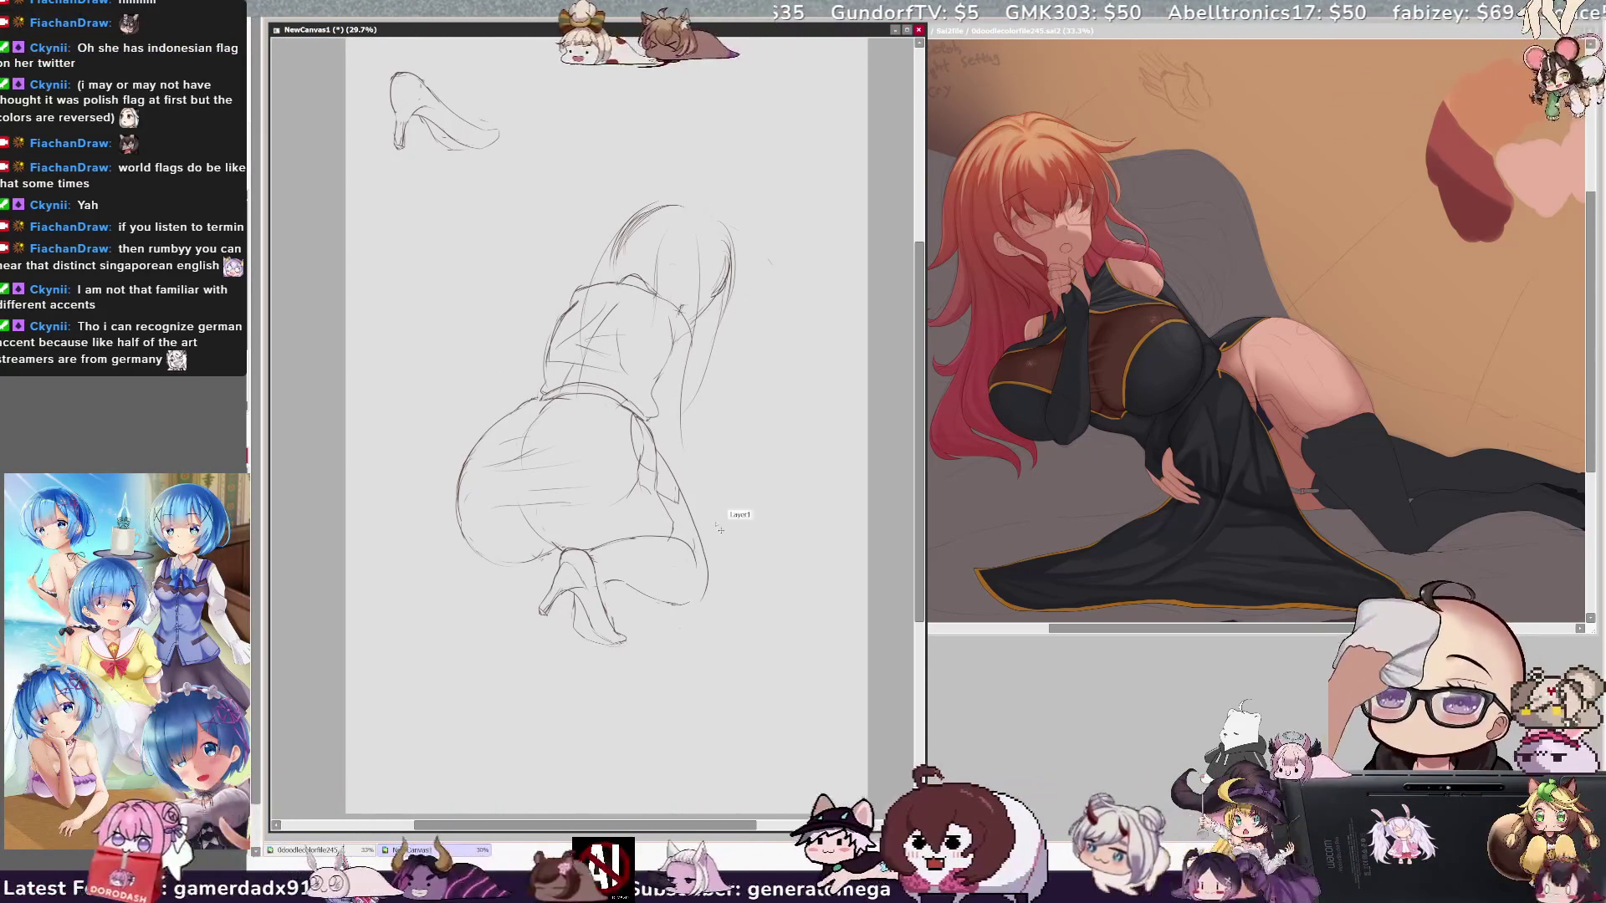
key("h")
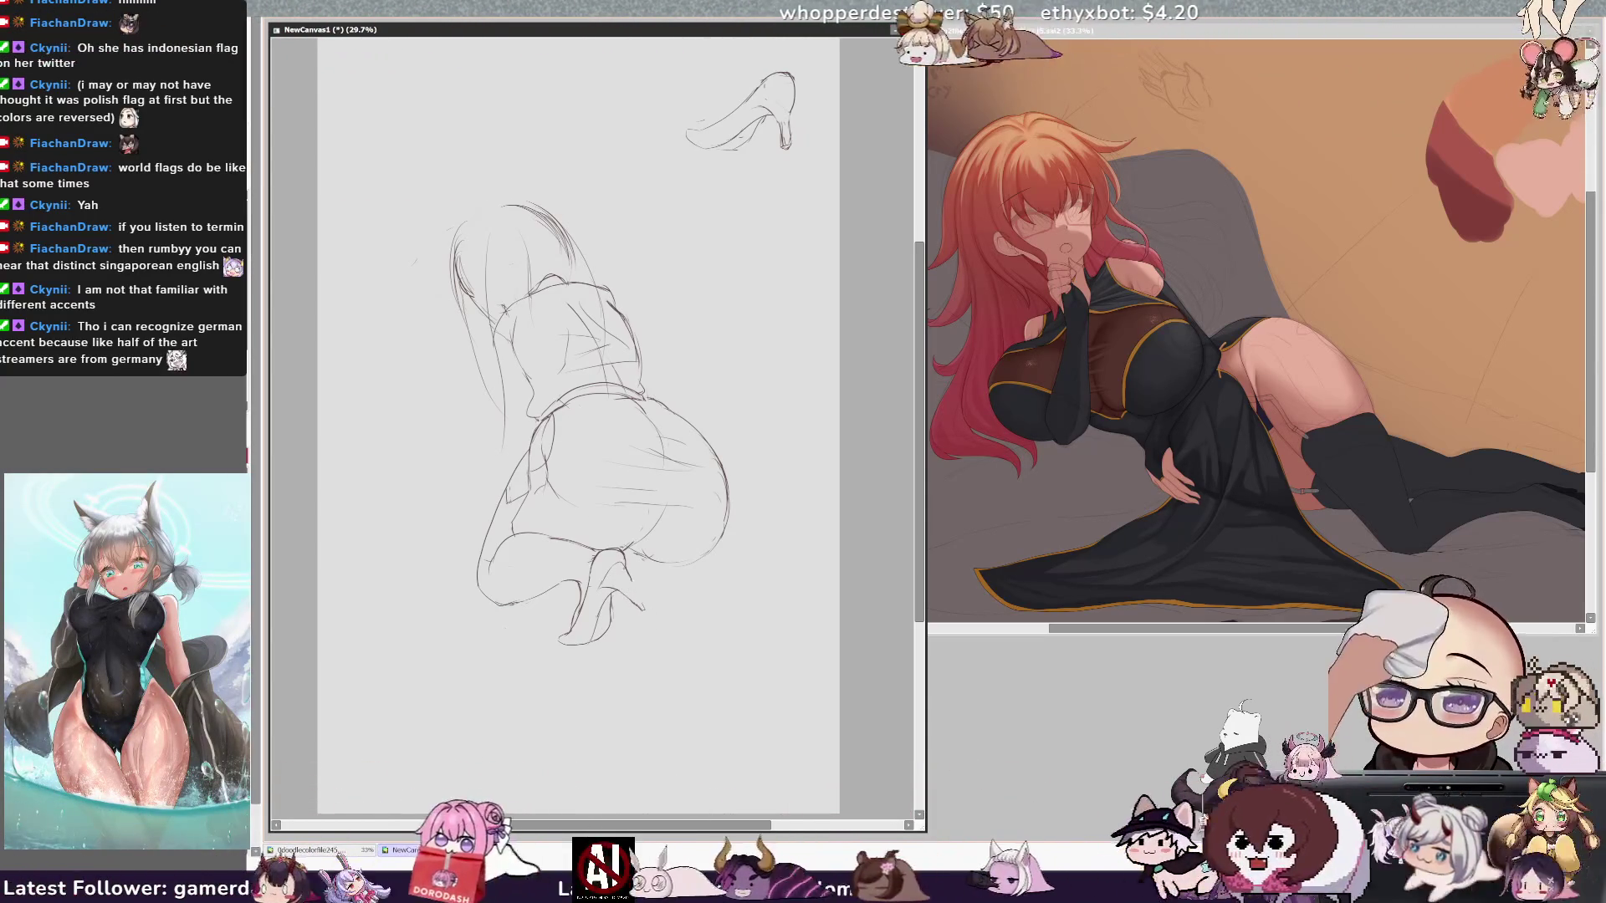
key("ctrl+z")
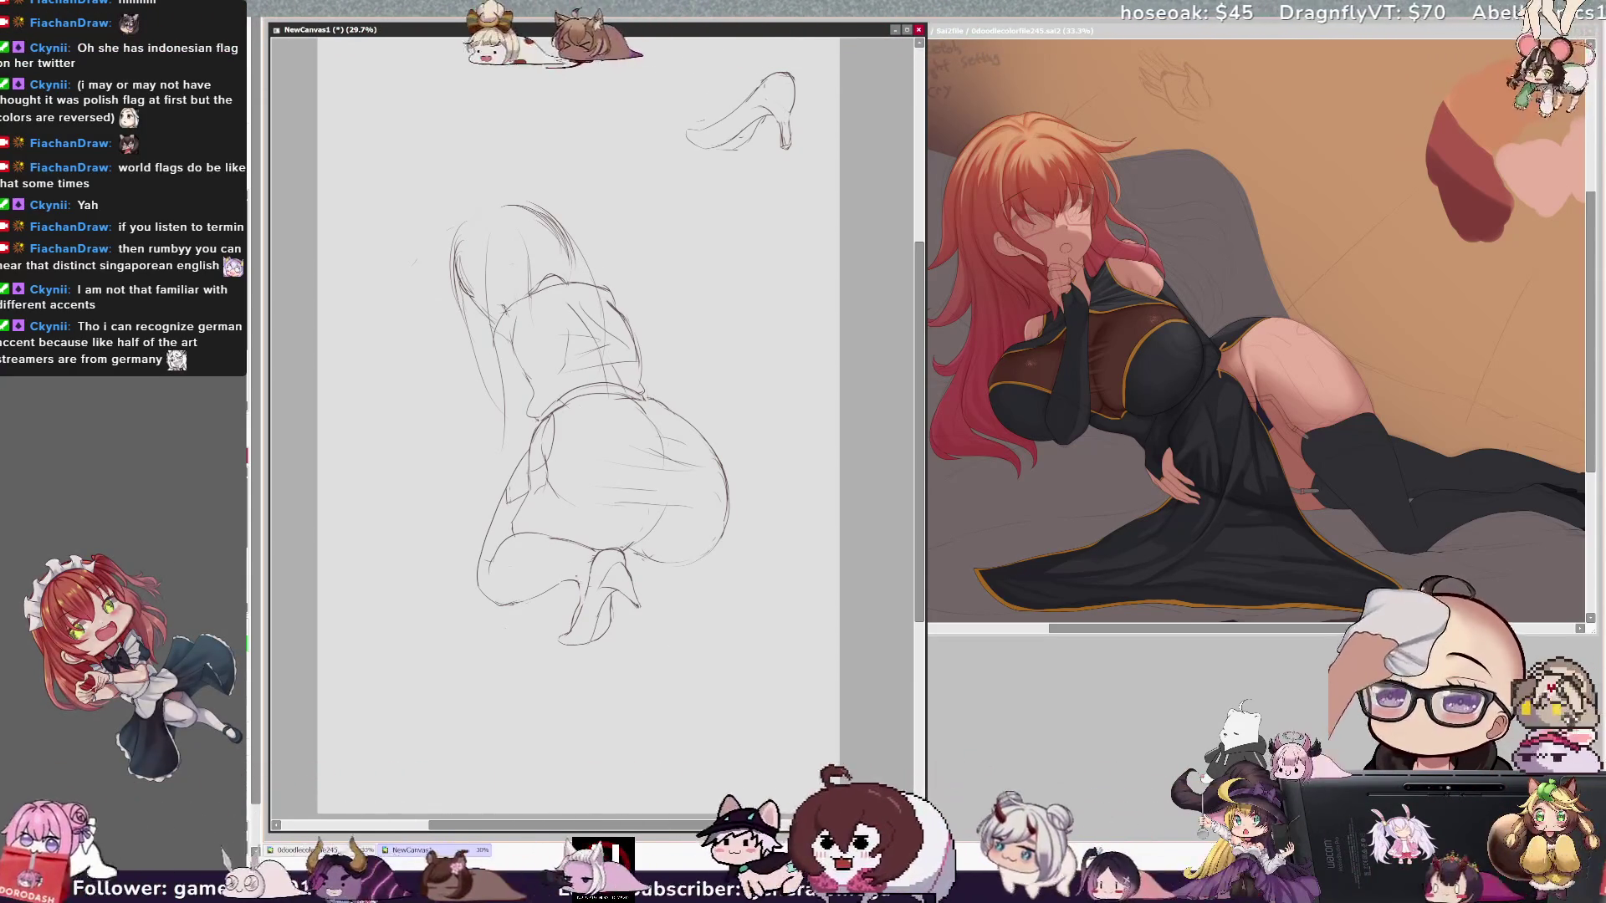
key("h")
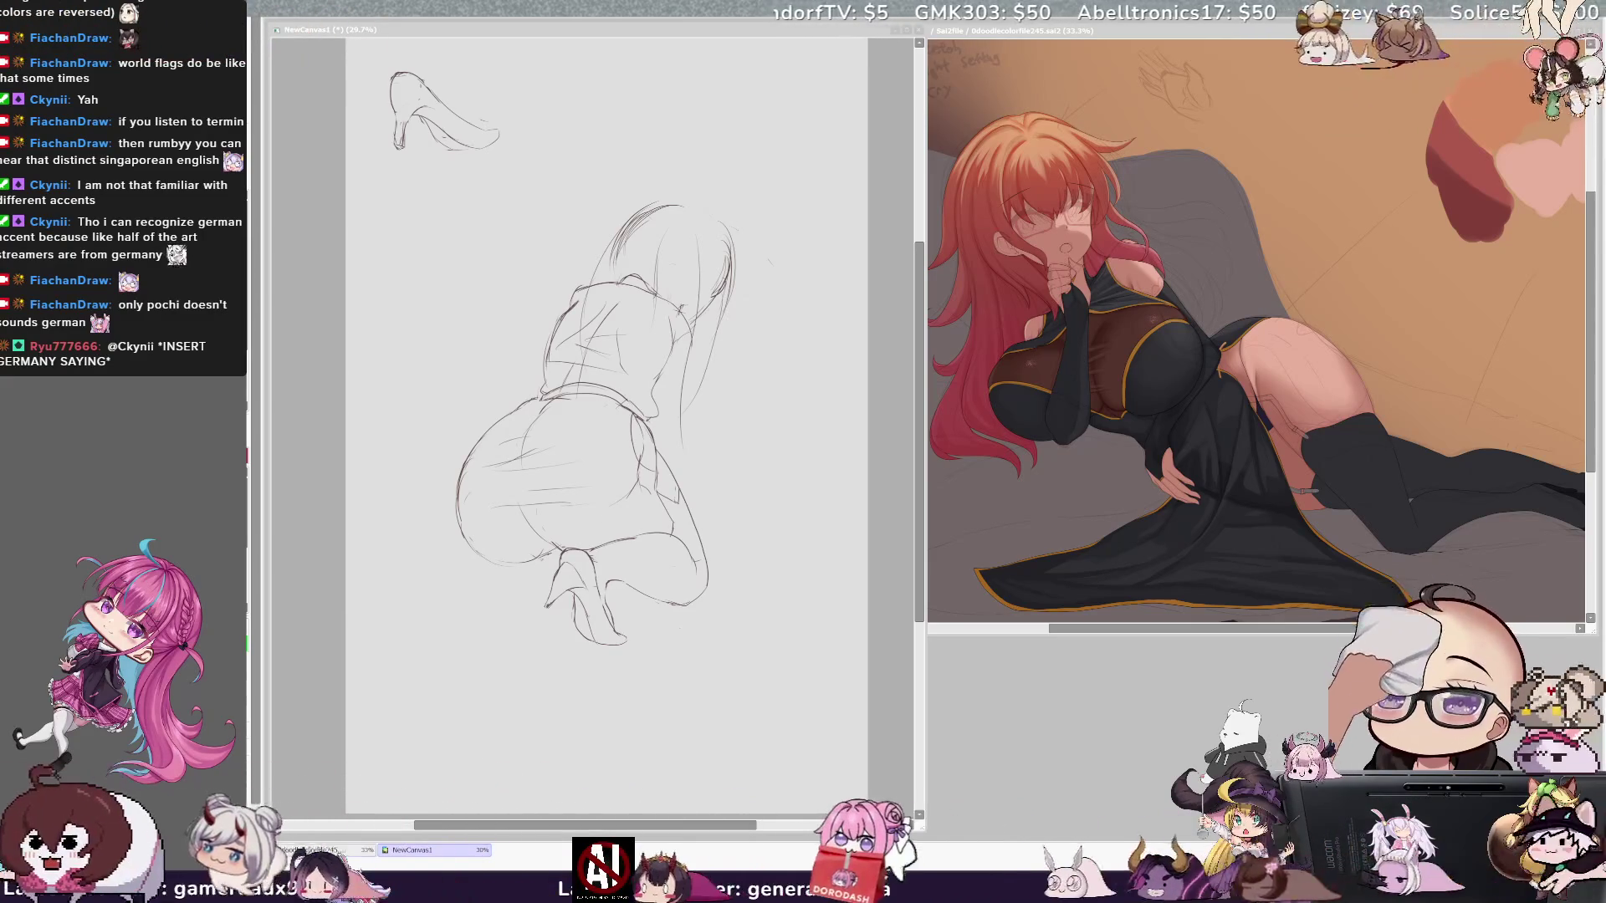
left_click(774, 413)
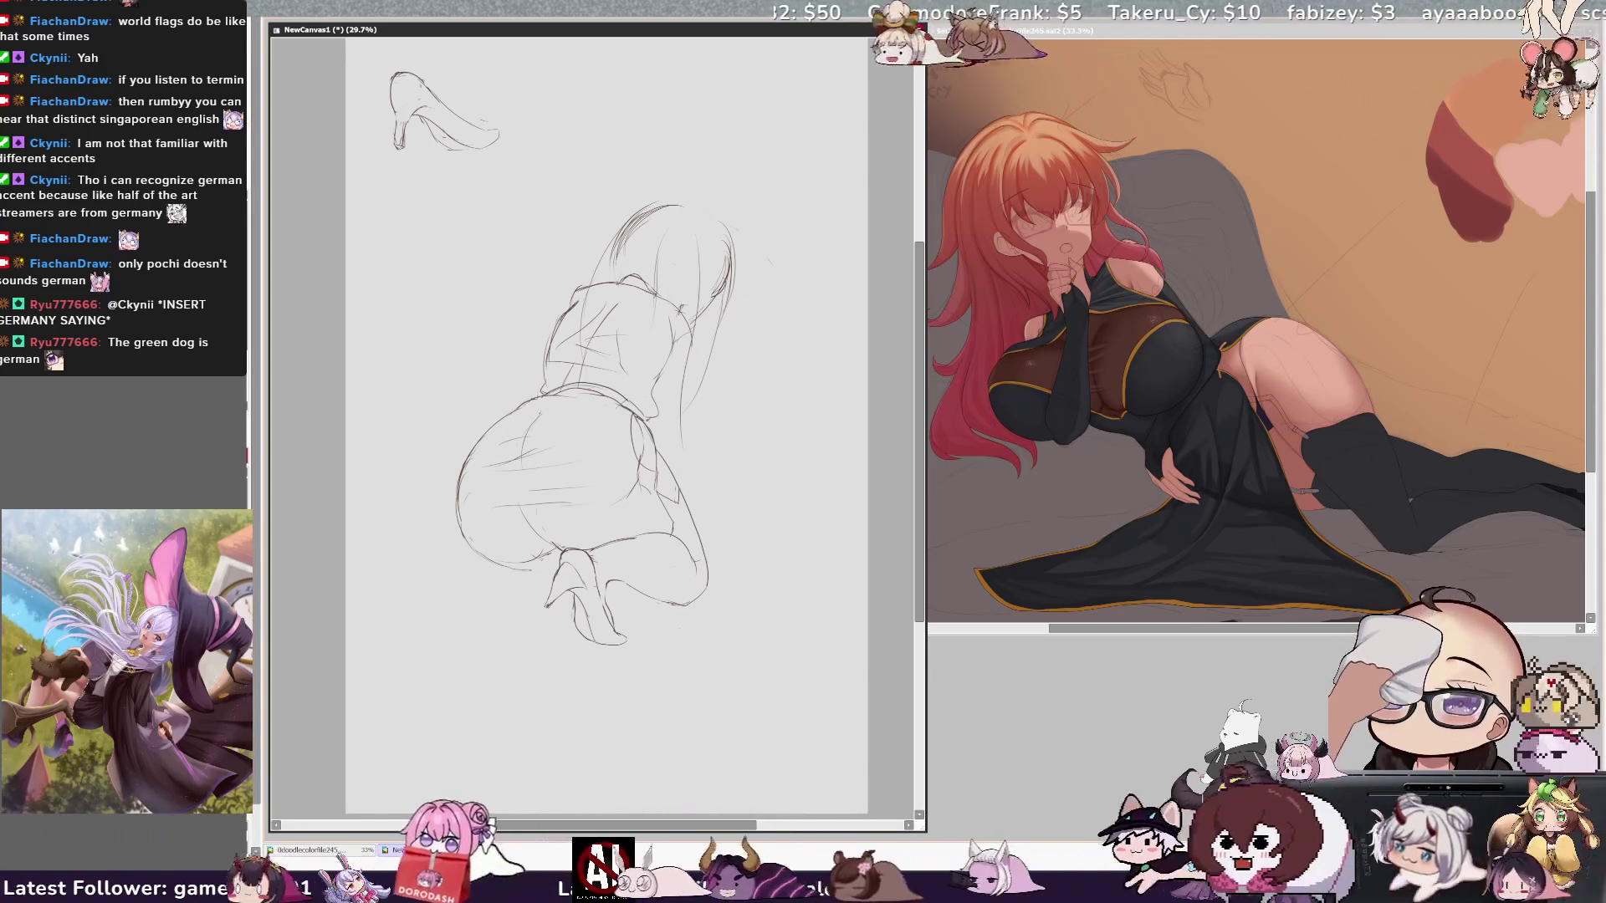
Step: Undo a short hip stroke and erase part of the knee line, checking the mirrored view
mouse_move(475, 549)
left_mouse_down()
mouse_move(448, 583)
mouse_move(456, 640)
left_mouse_up()
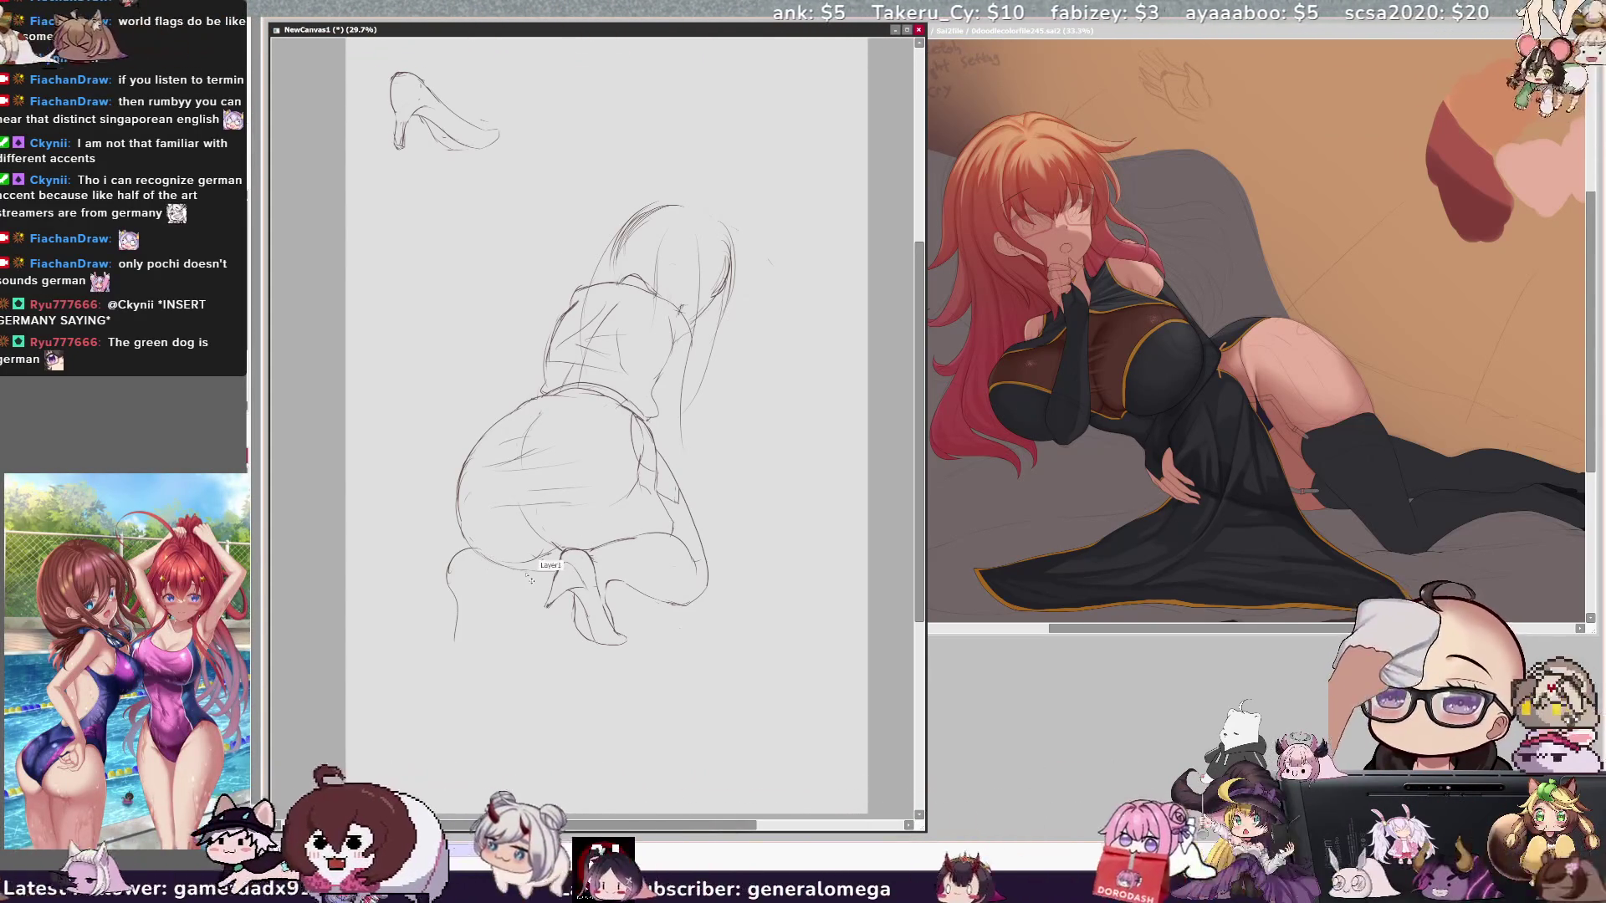
key("ctrl+z")
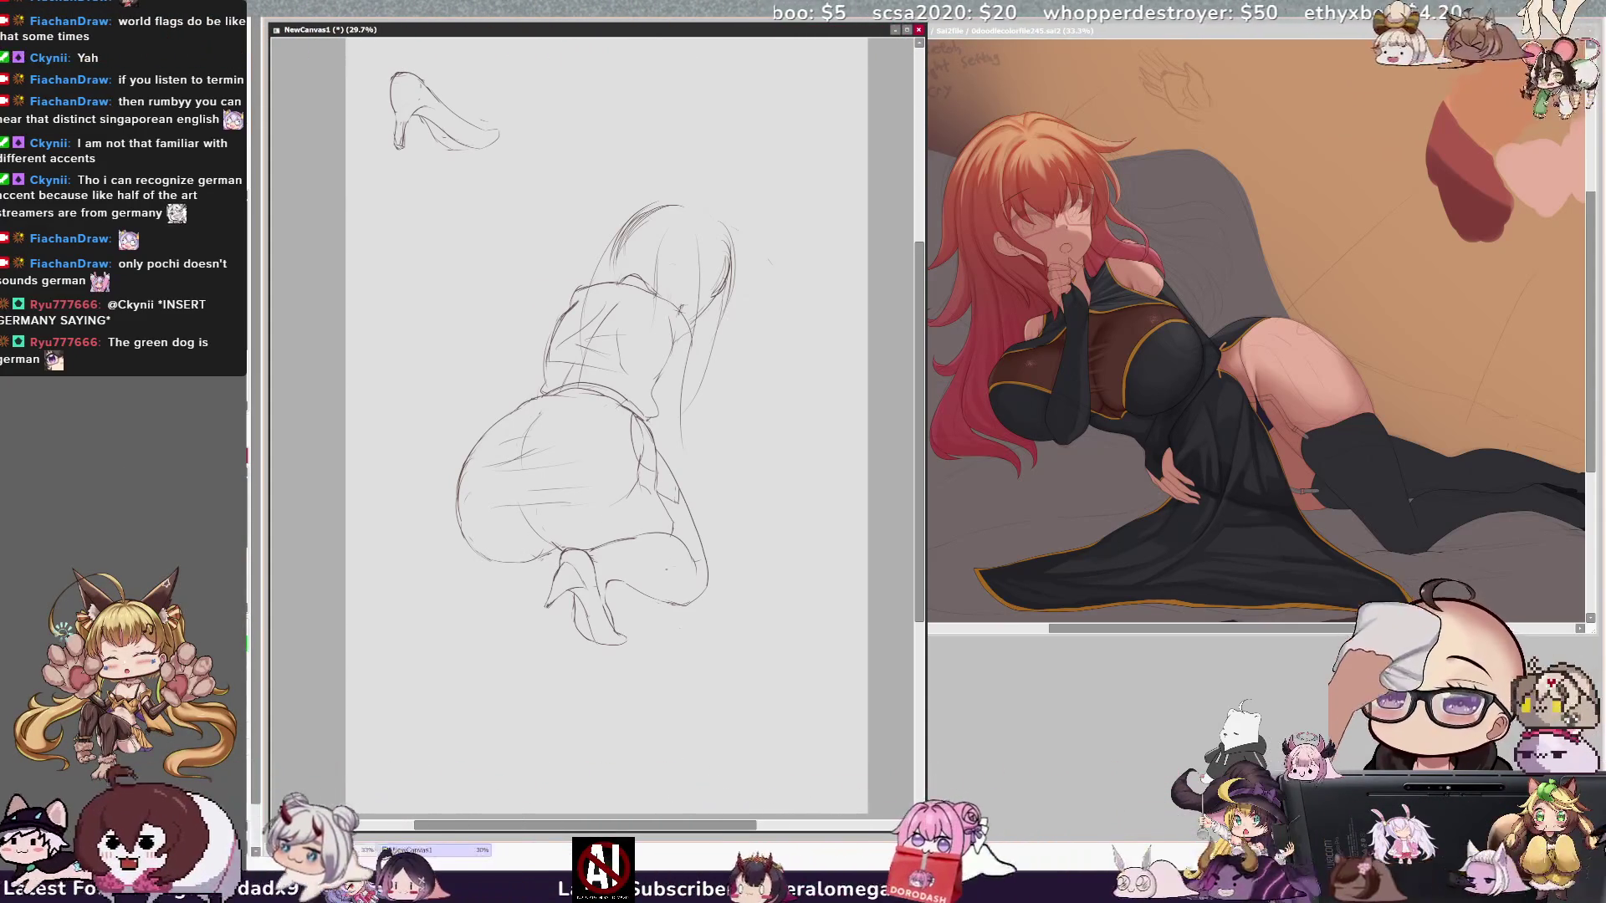
left_click_drag(594, 544, 675, 533)
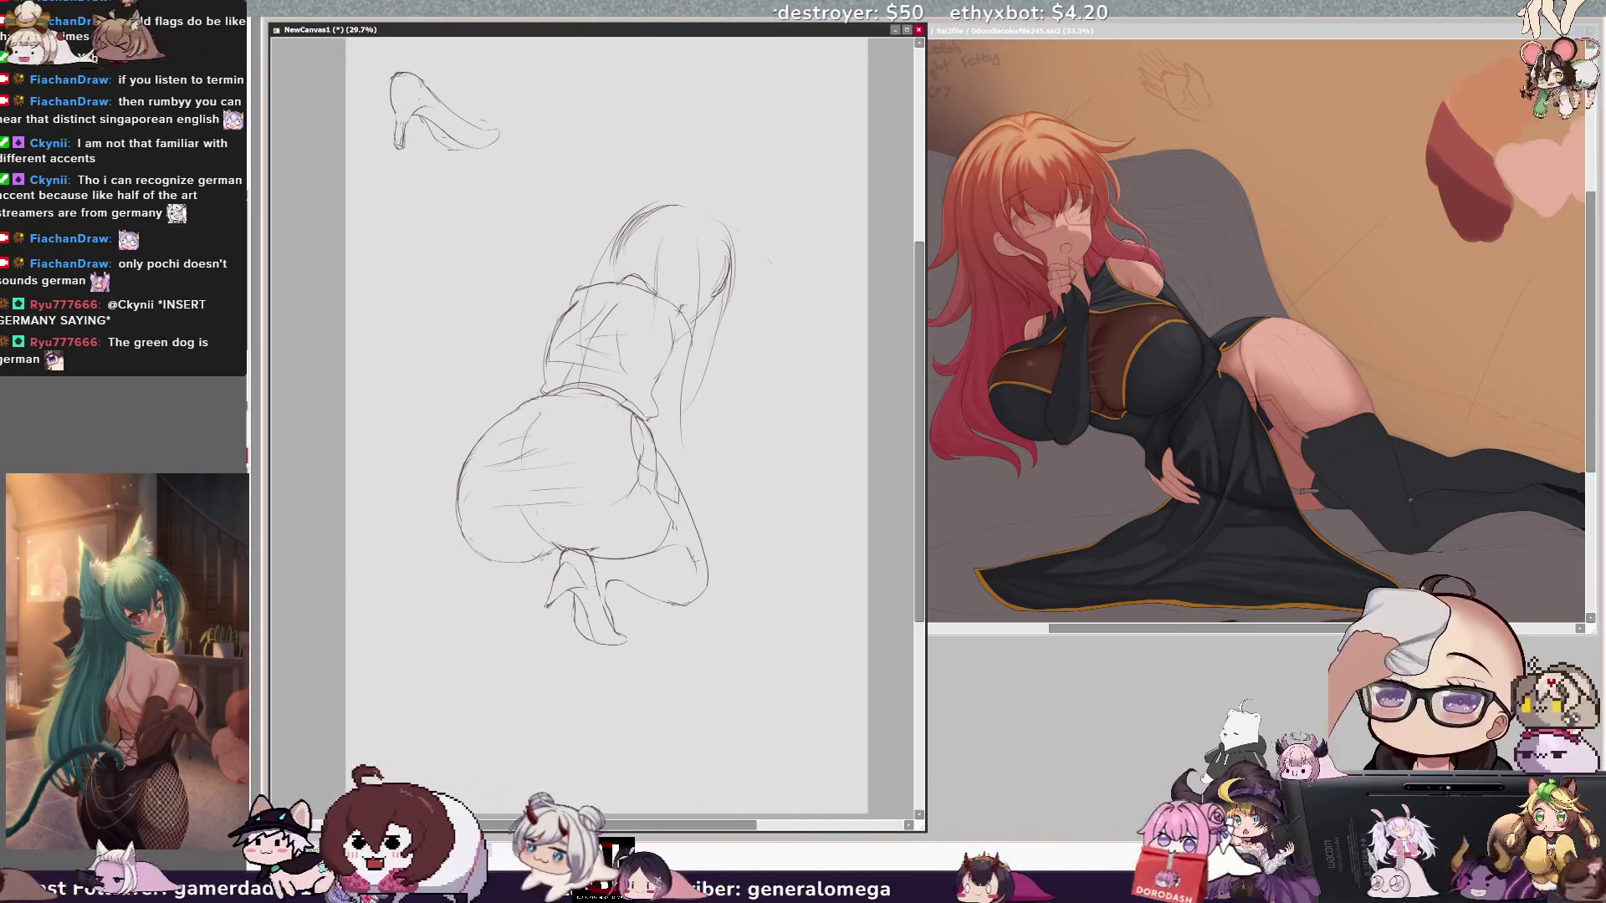
key("h")
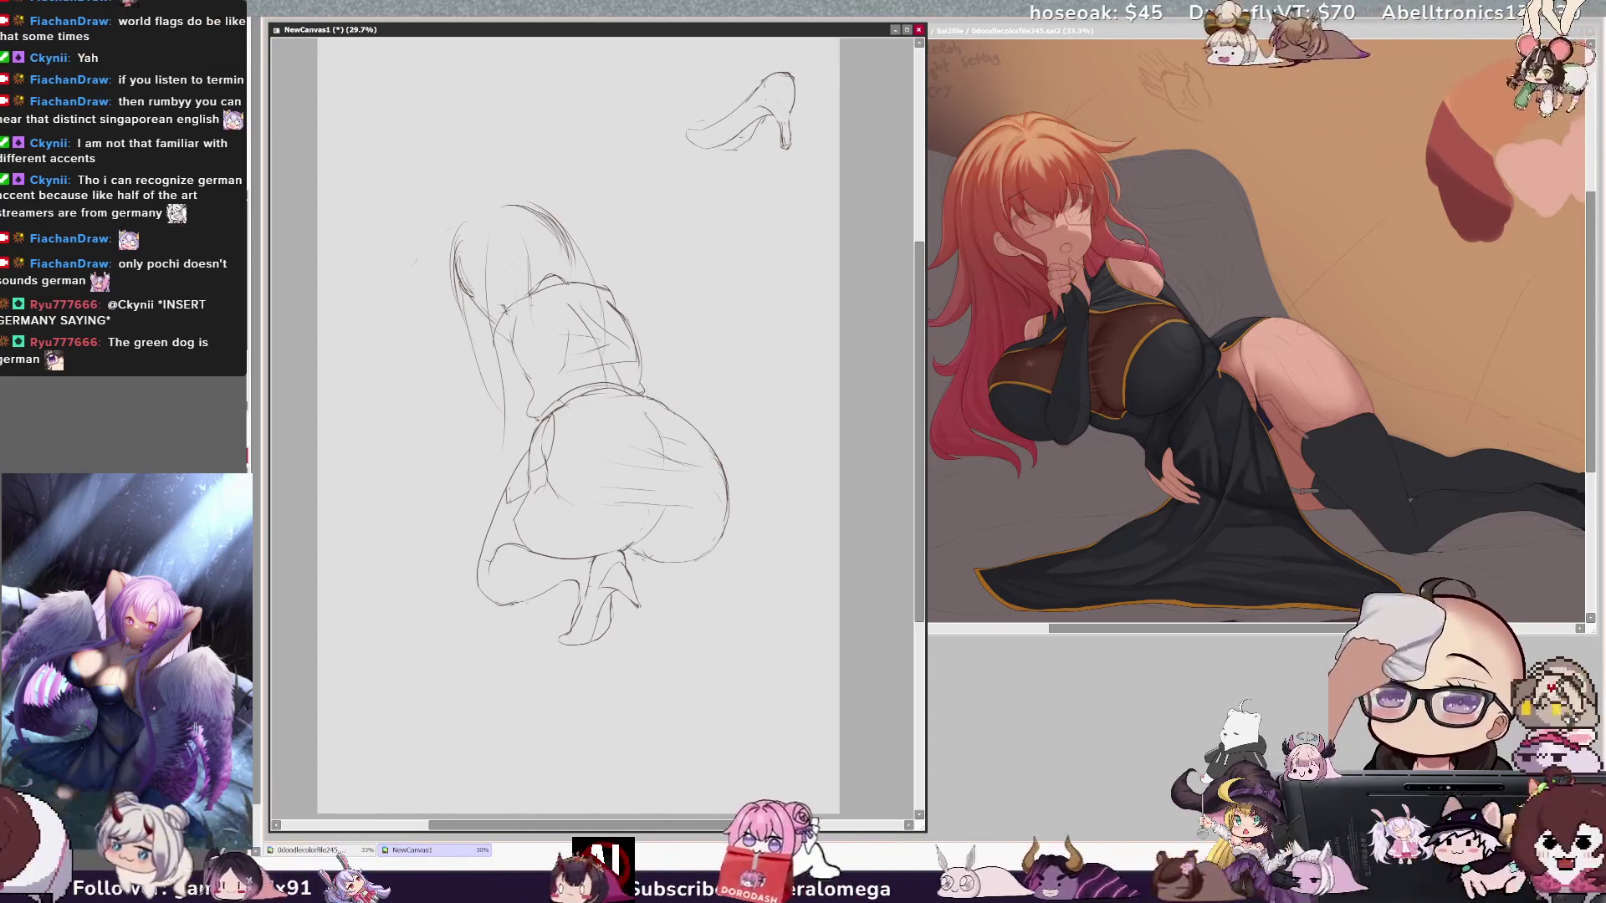
key("h")
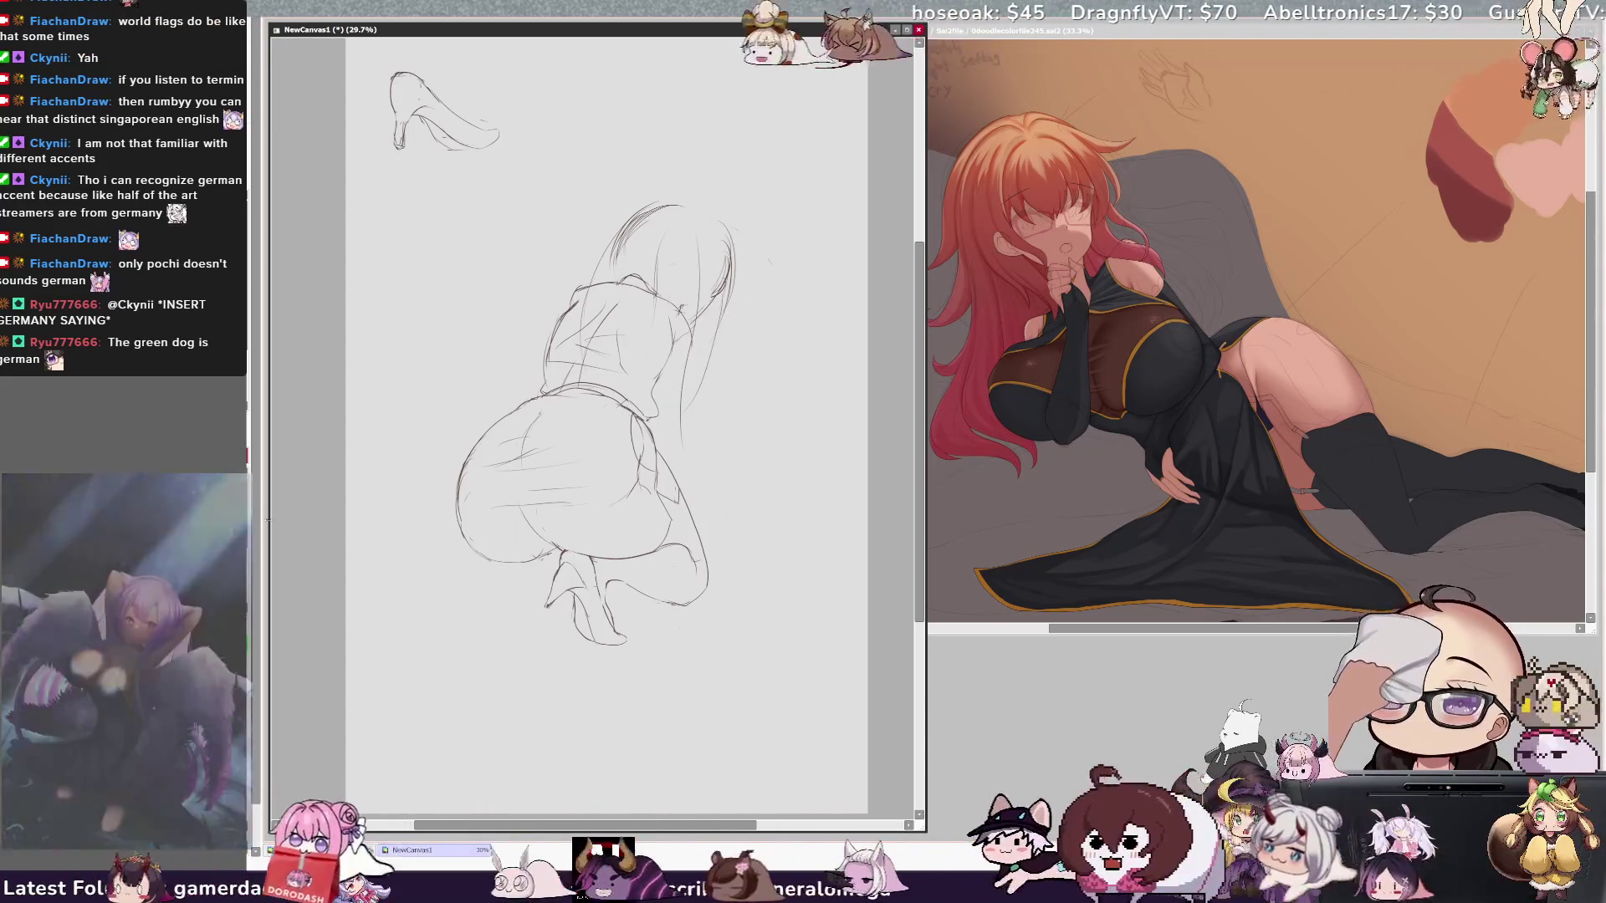
Step: Lasso the lower legs and feet and transform them, shifting them left and up
left_click_drag(546, 586, 649, 661)
left_click_drag(552, 562, 554, 560)
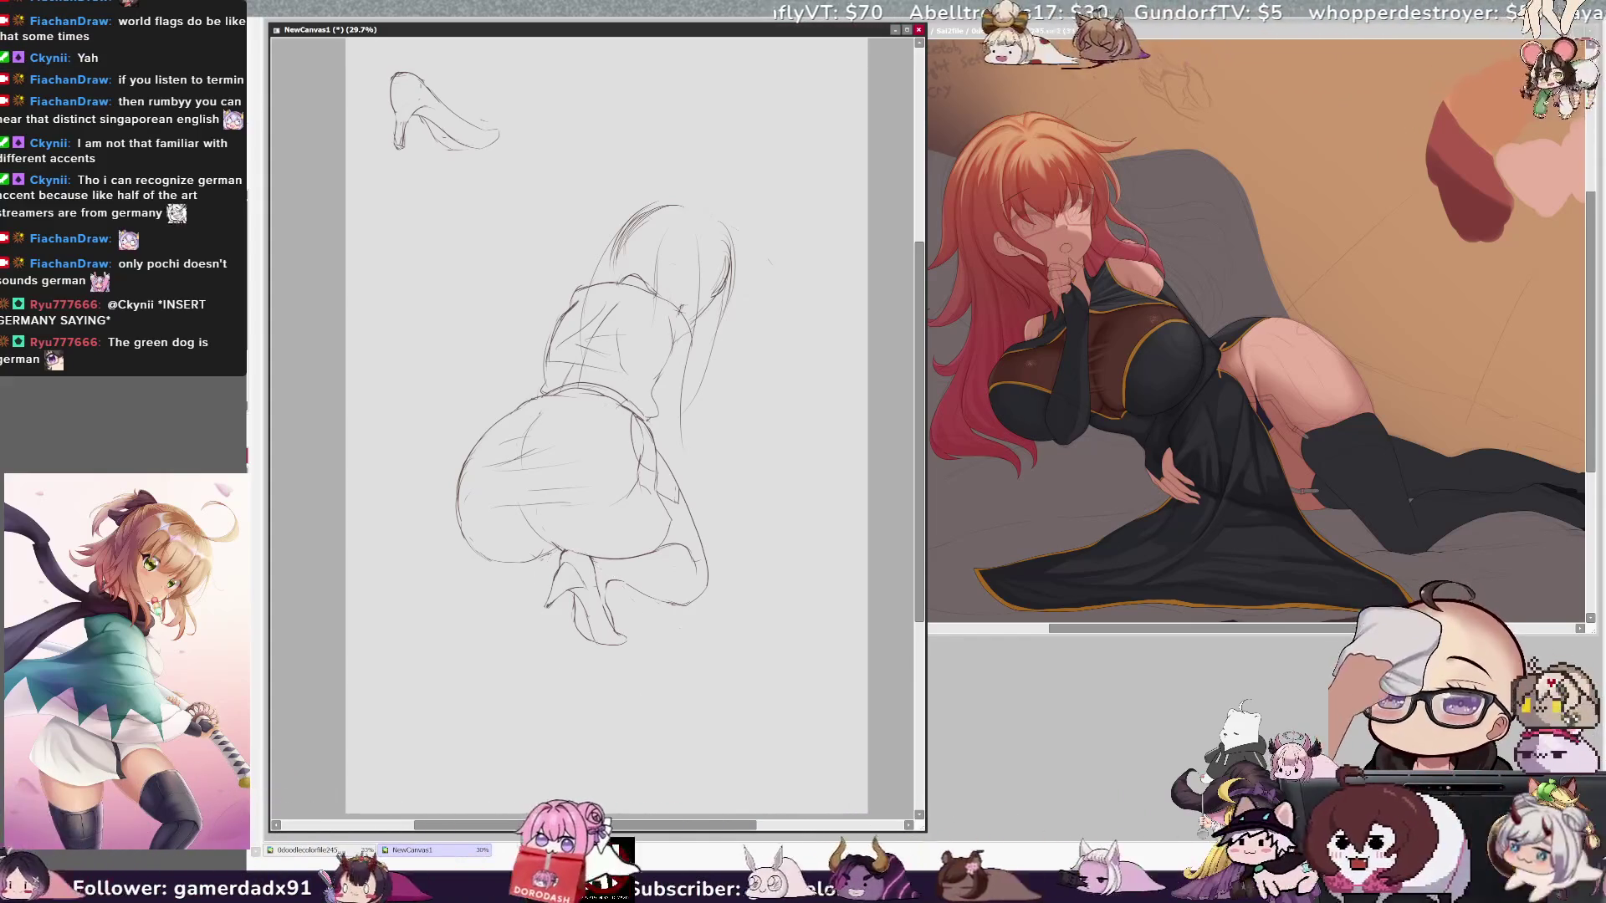
key("ctrl+t")
mouse_move(628, 610)
left_mouse_down()
mouse_move(536, 580)
mouse_move(509, 599)
left_mouse_up()
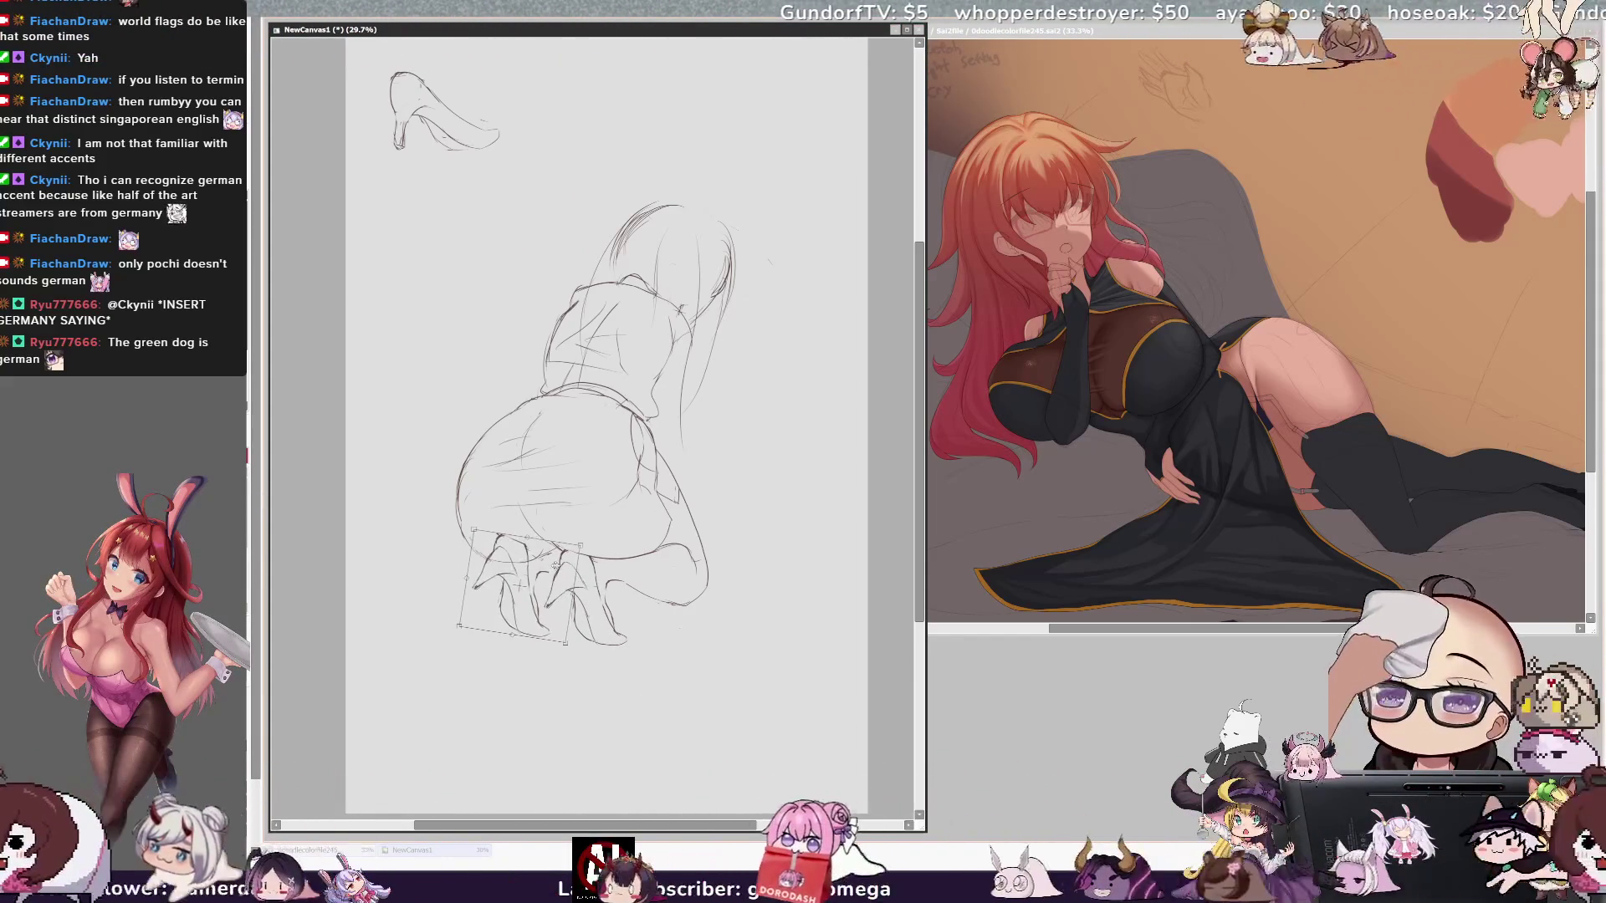
Step: Commit the moved feet, add a short stroke by the left shoe, and compare with the reference
key("Return")
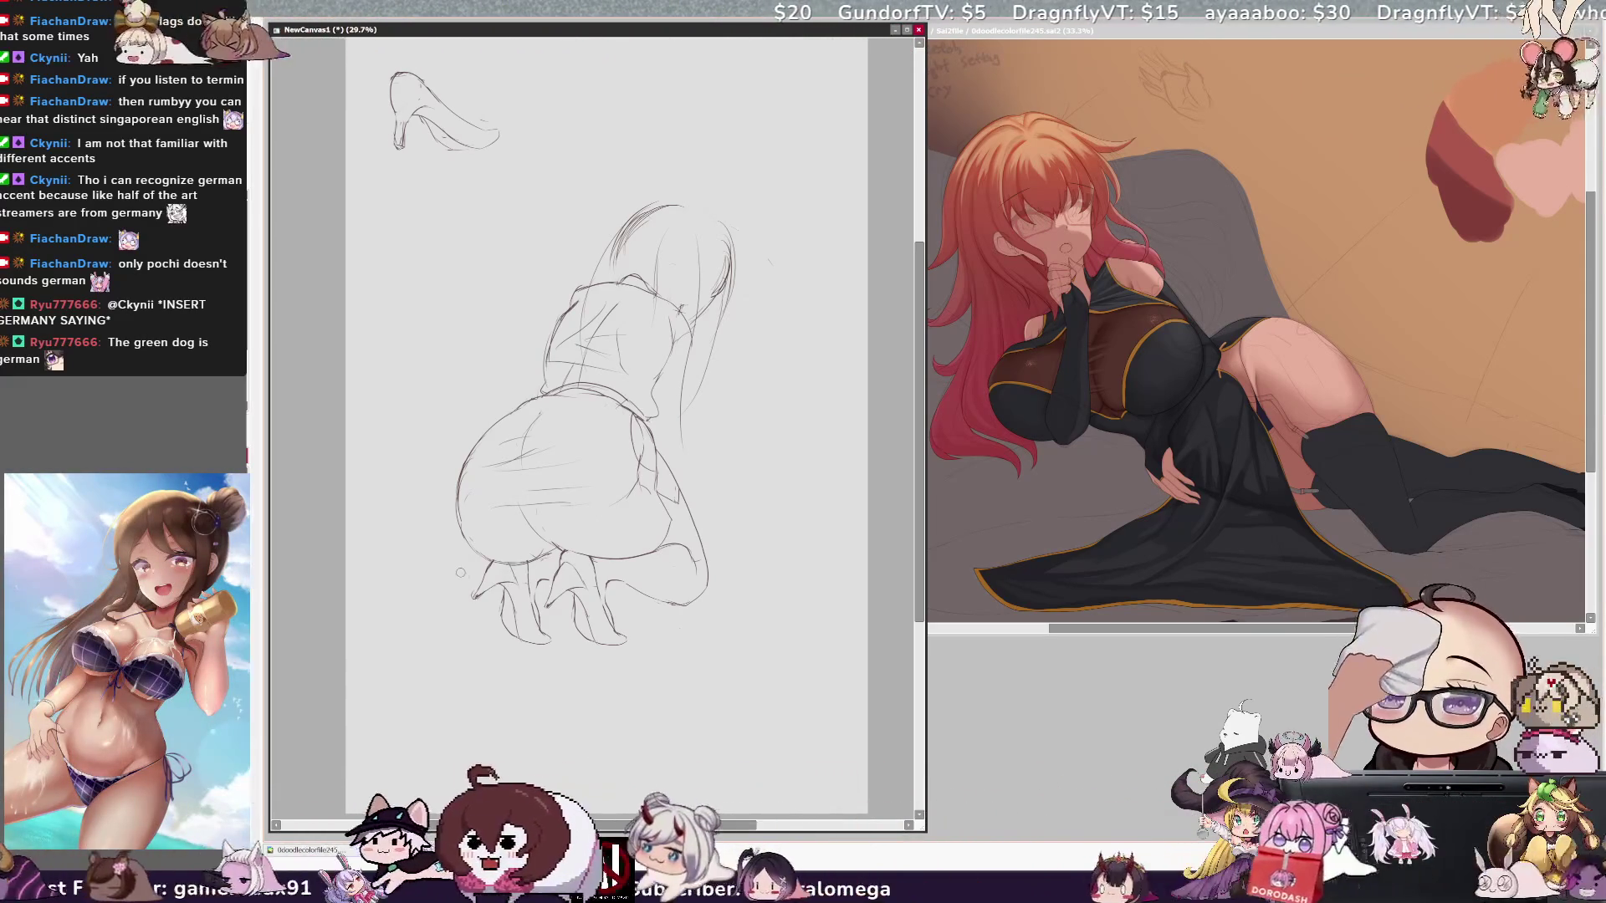
left_click_drag(470, 591, 491, 570)
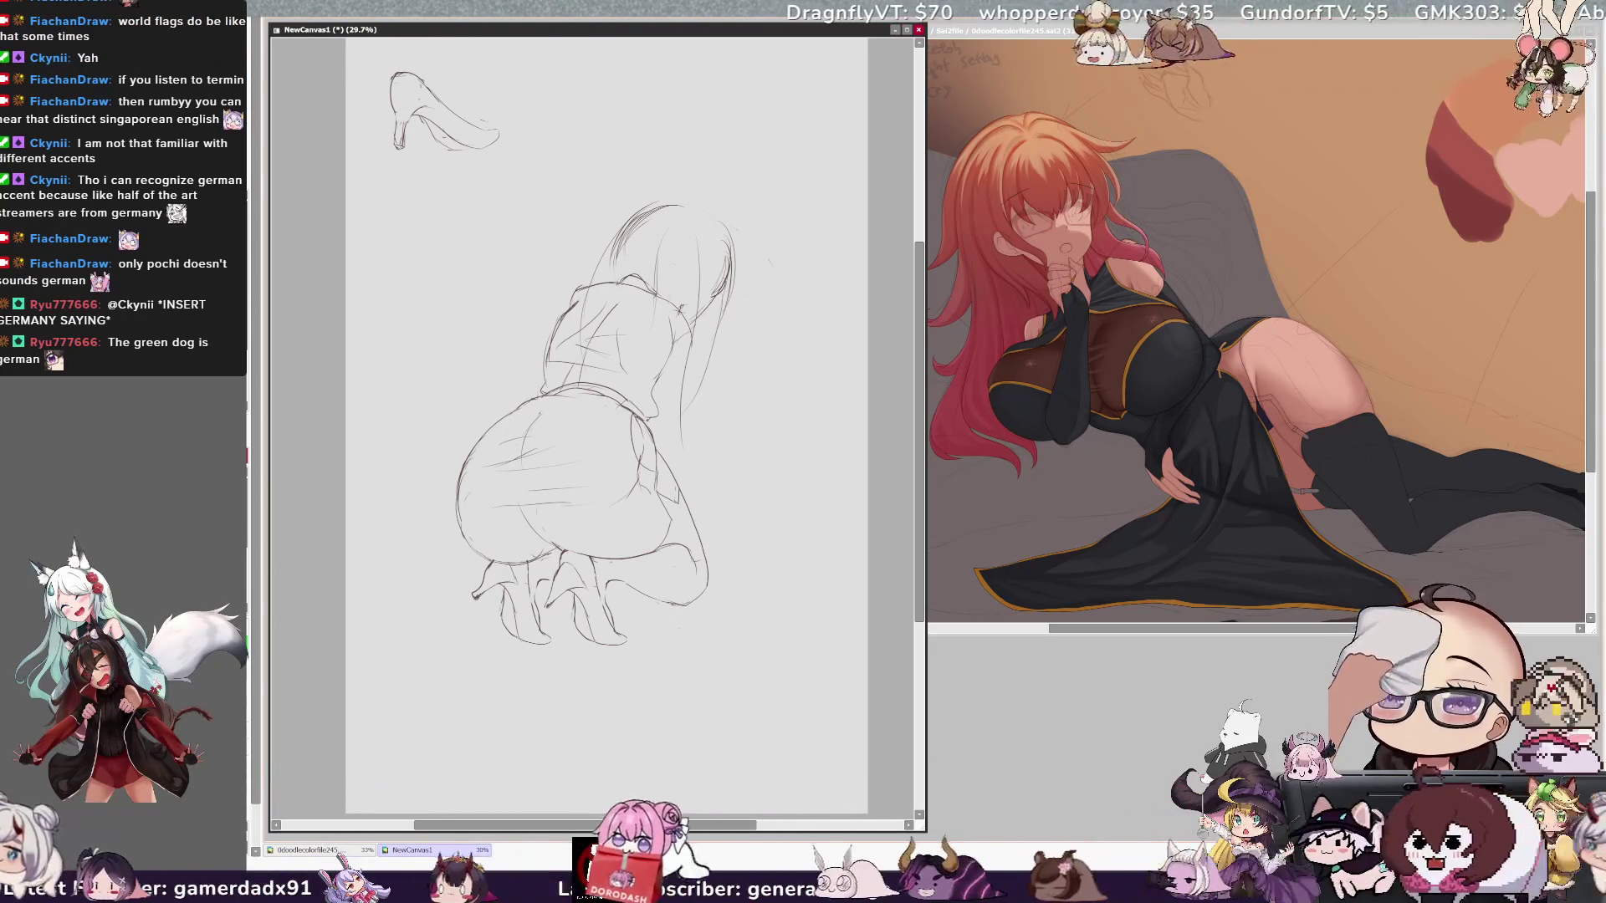
key("ctrl+Tab")
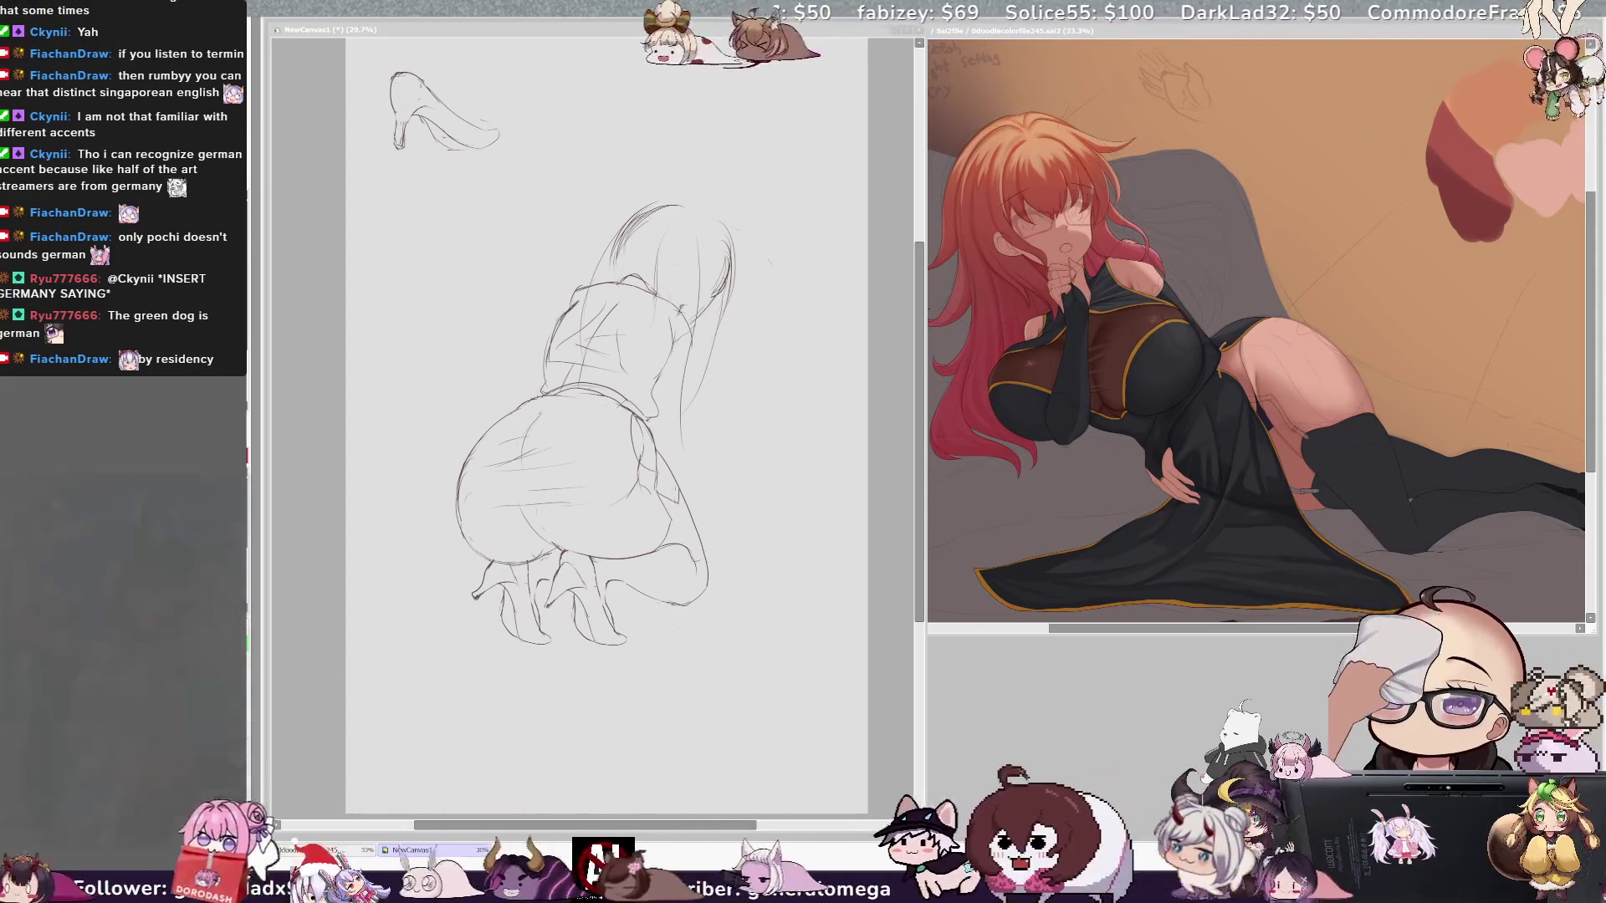
left_click(784, 543)
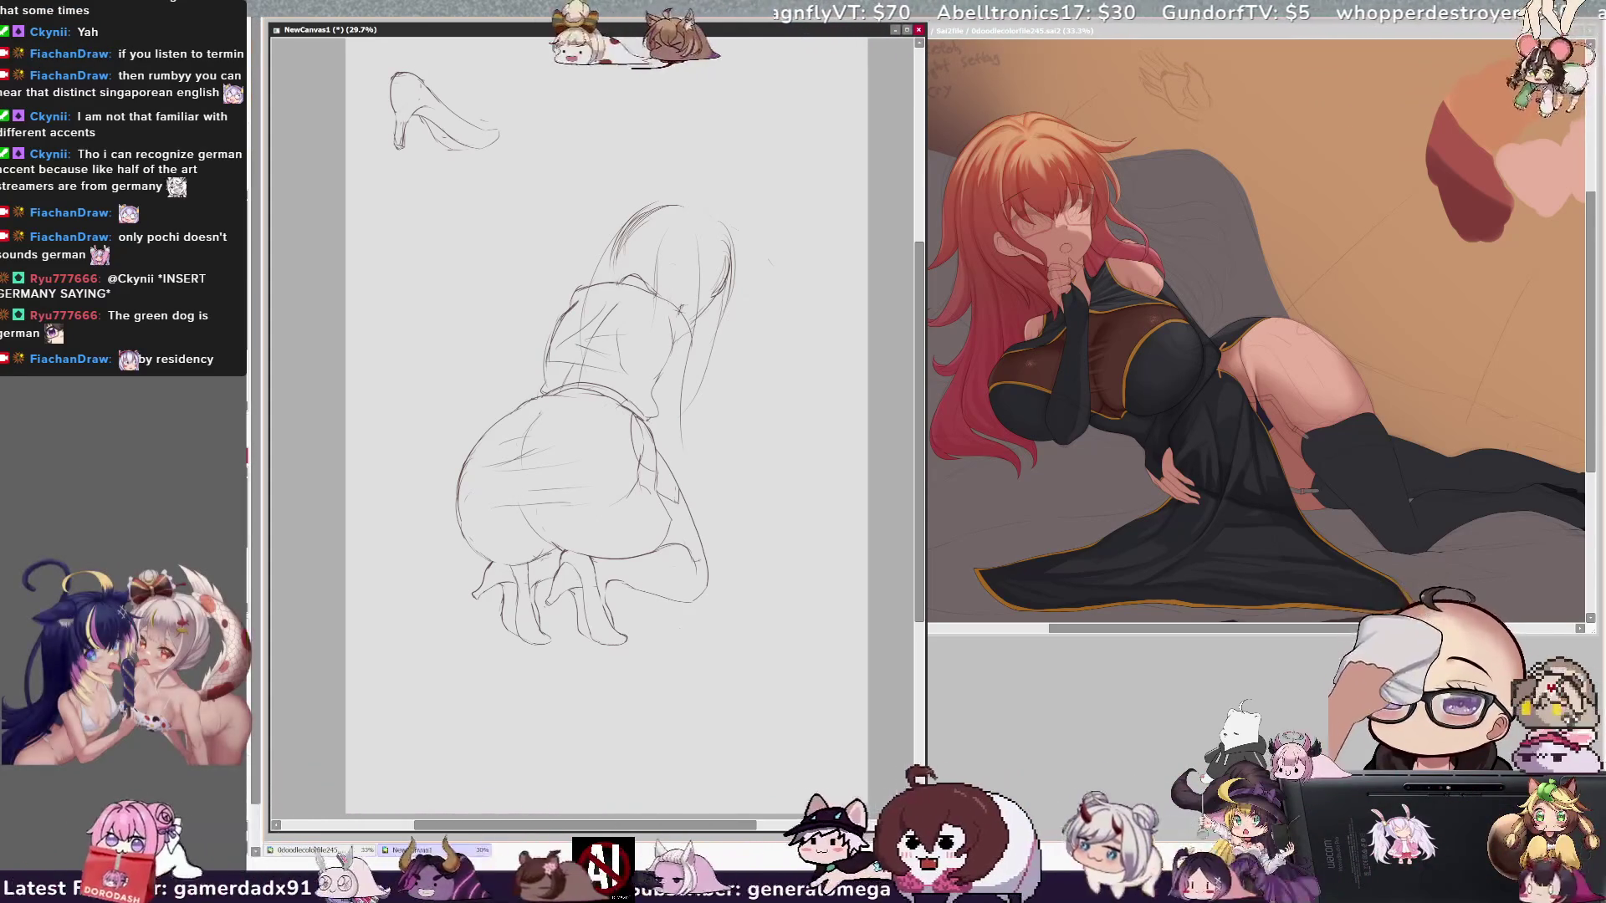
Step: Undo the small stroke near the knee
key("ctrl+z")
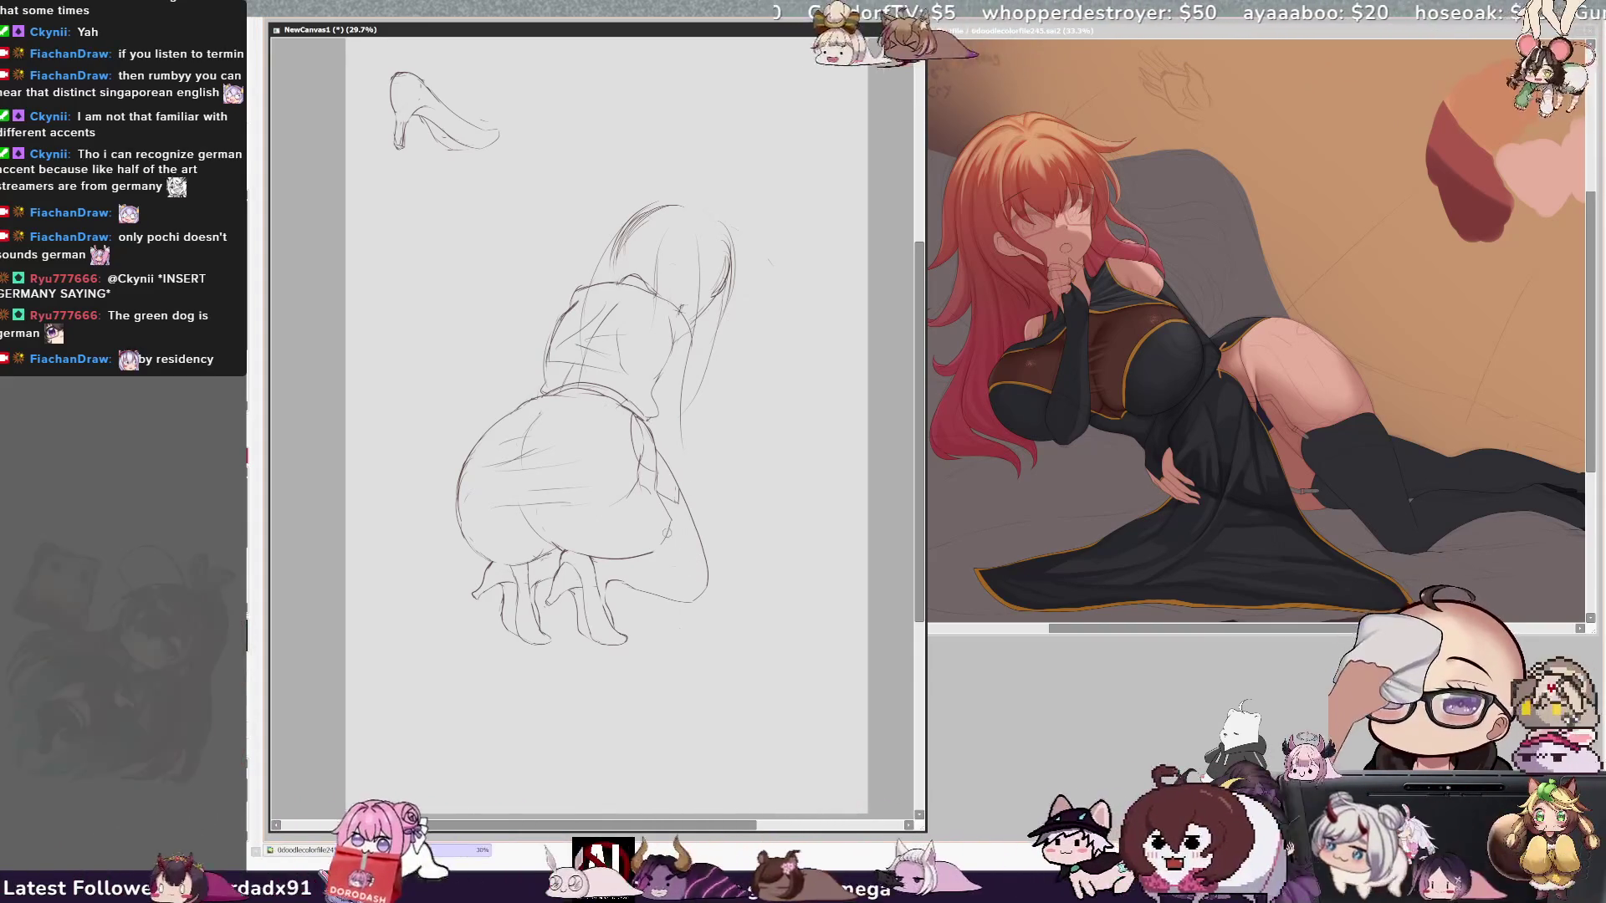
Step: Redraw the underside of the left lower leg, checking it in mirrored view
key("h")
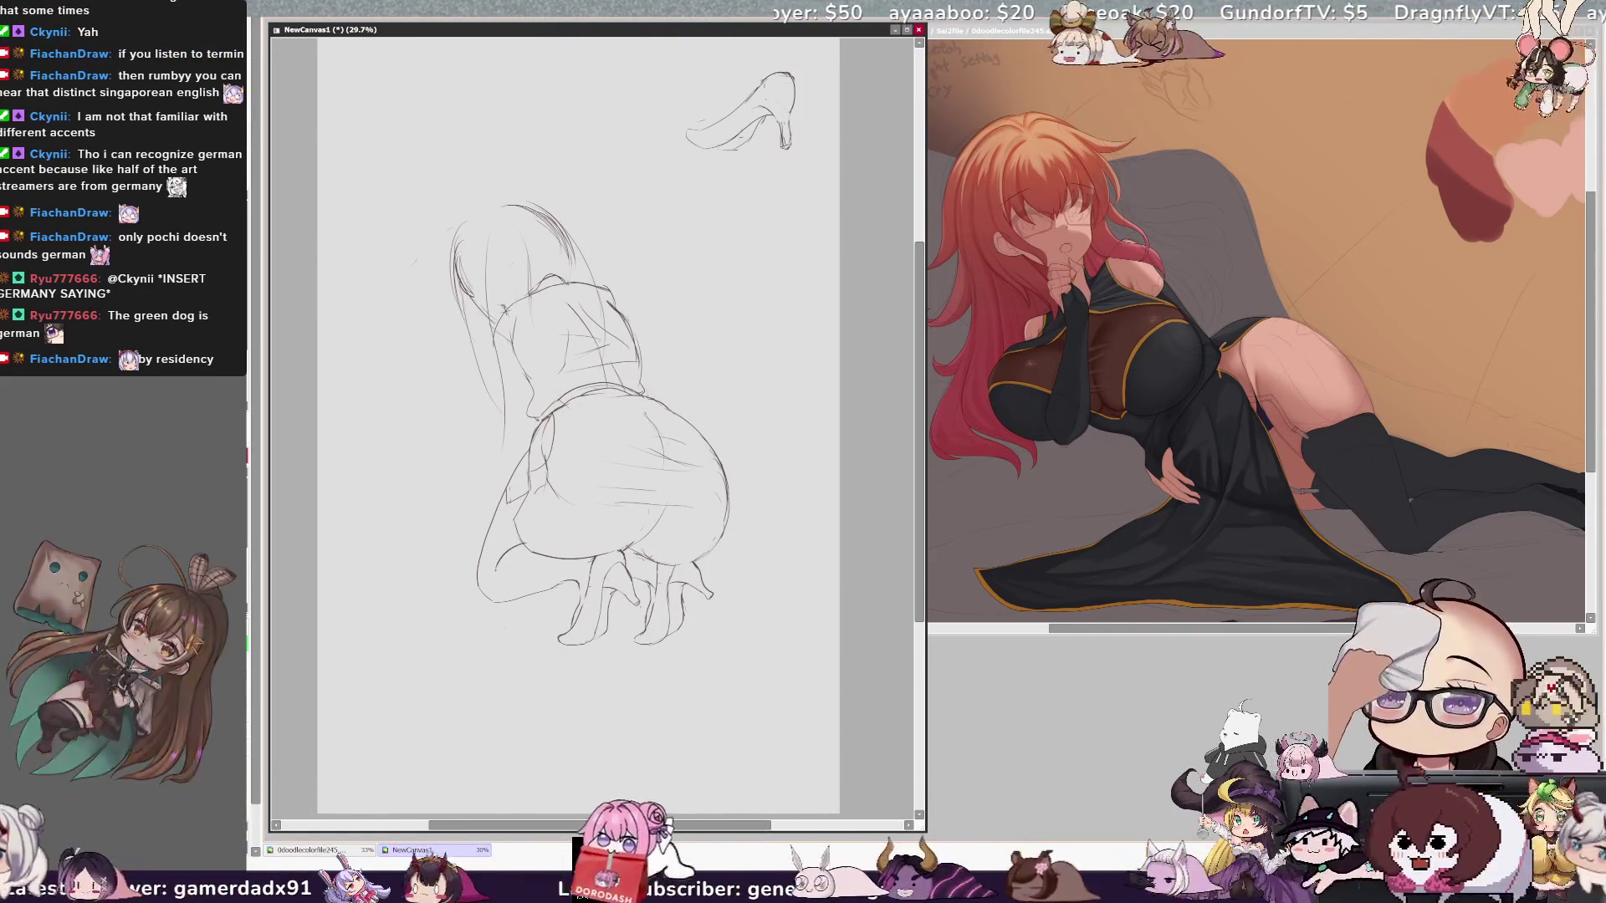
left_click(529, 522, "ctrl+shift")
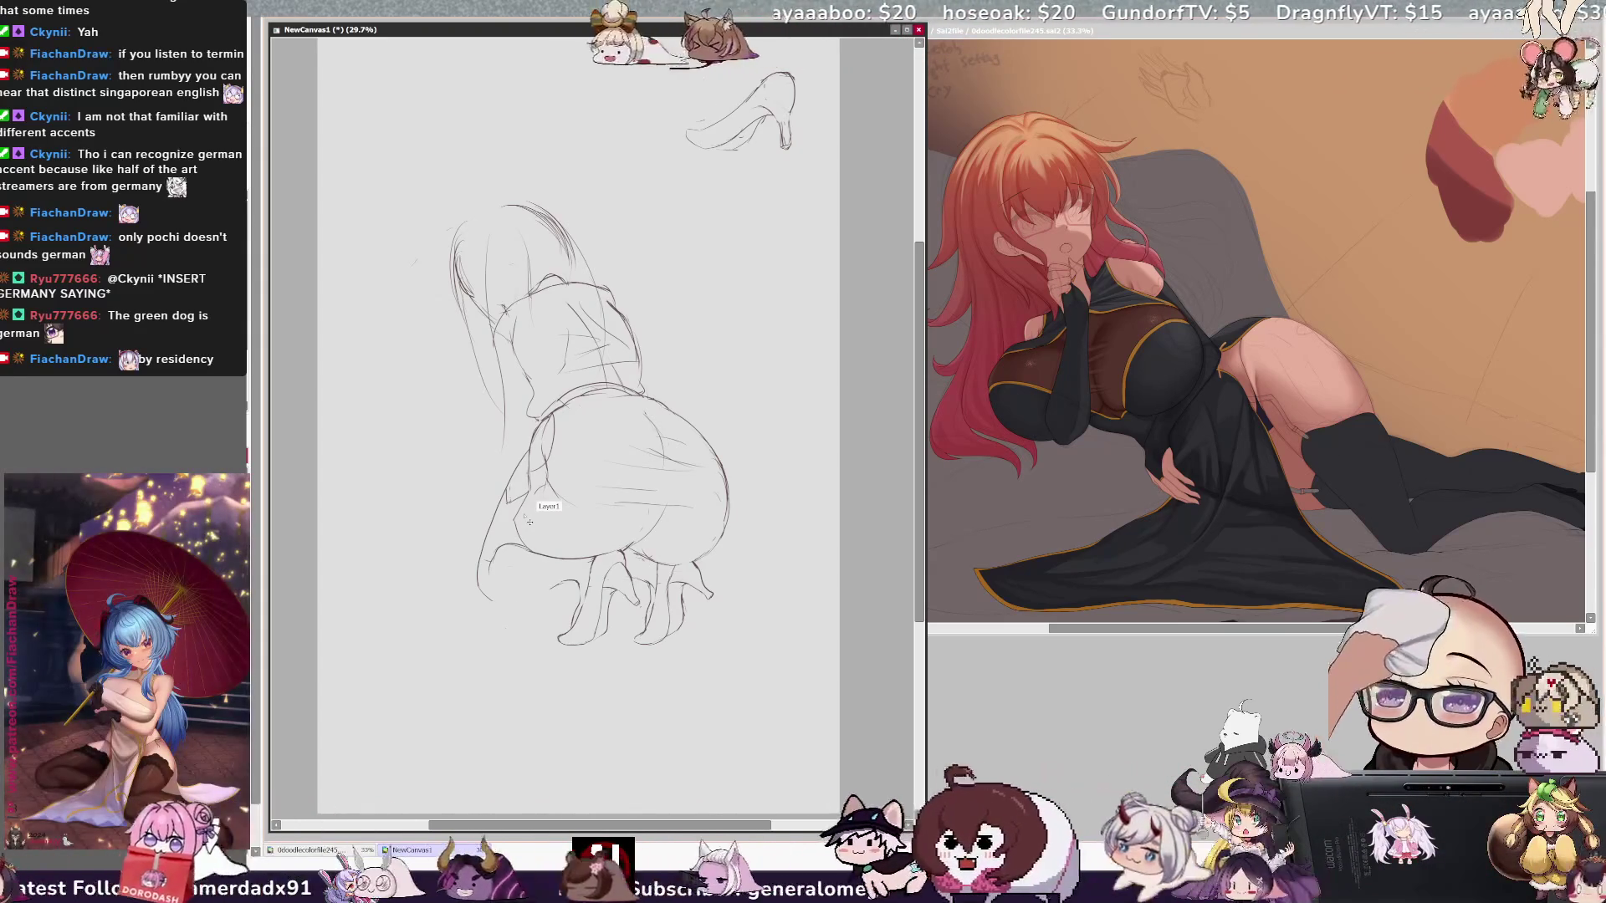
left_click_drag(494, 600, 549, 590)
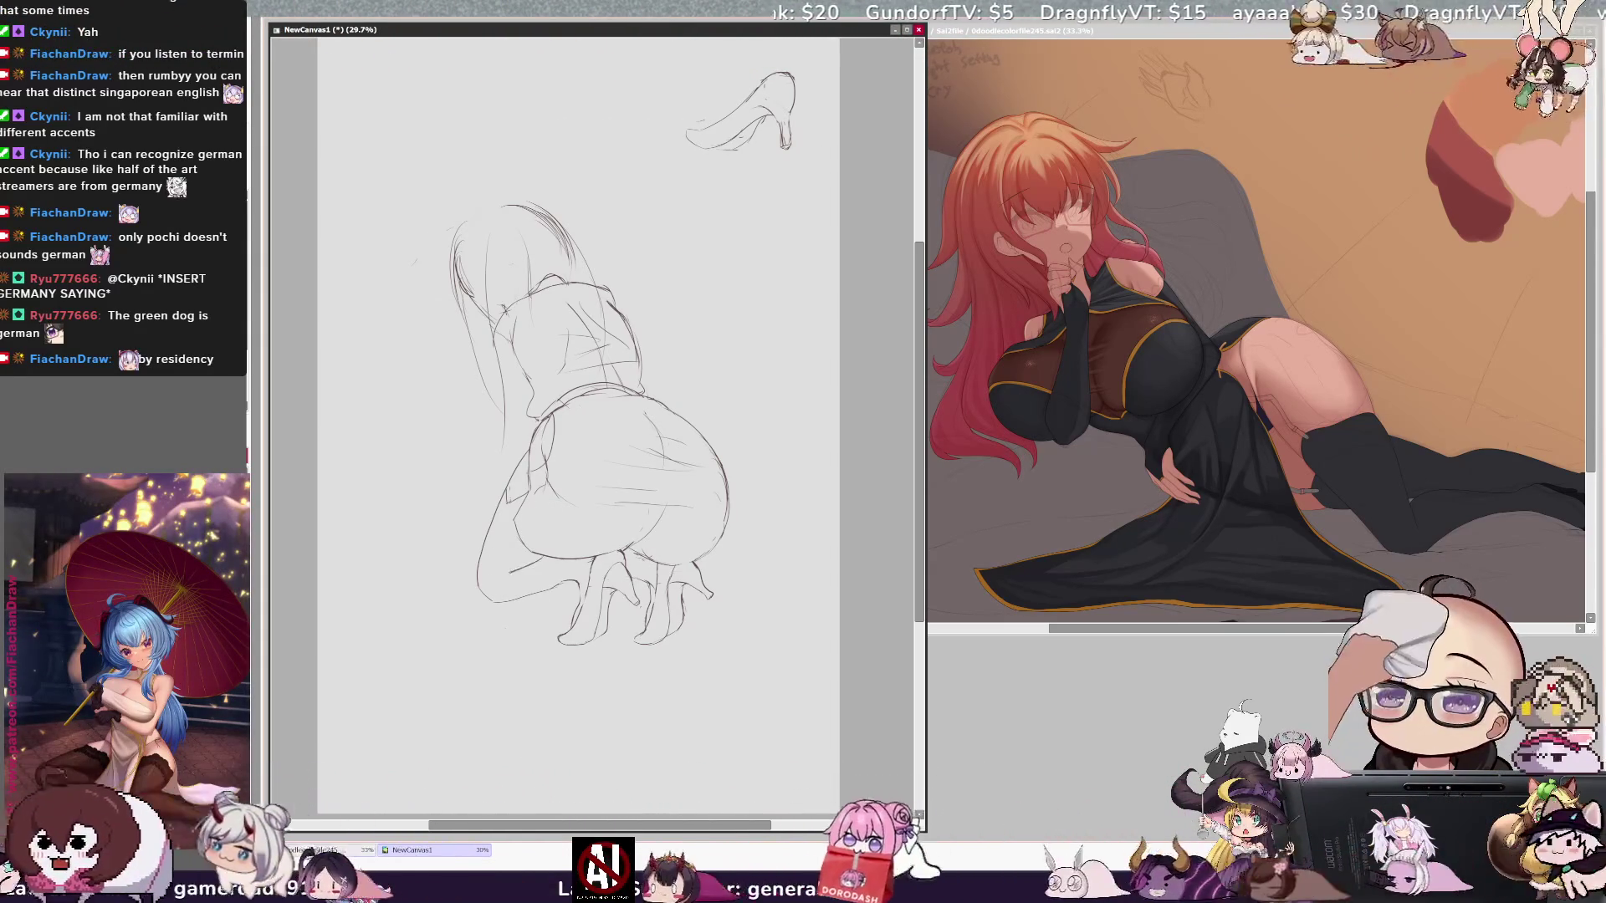
key("h")
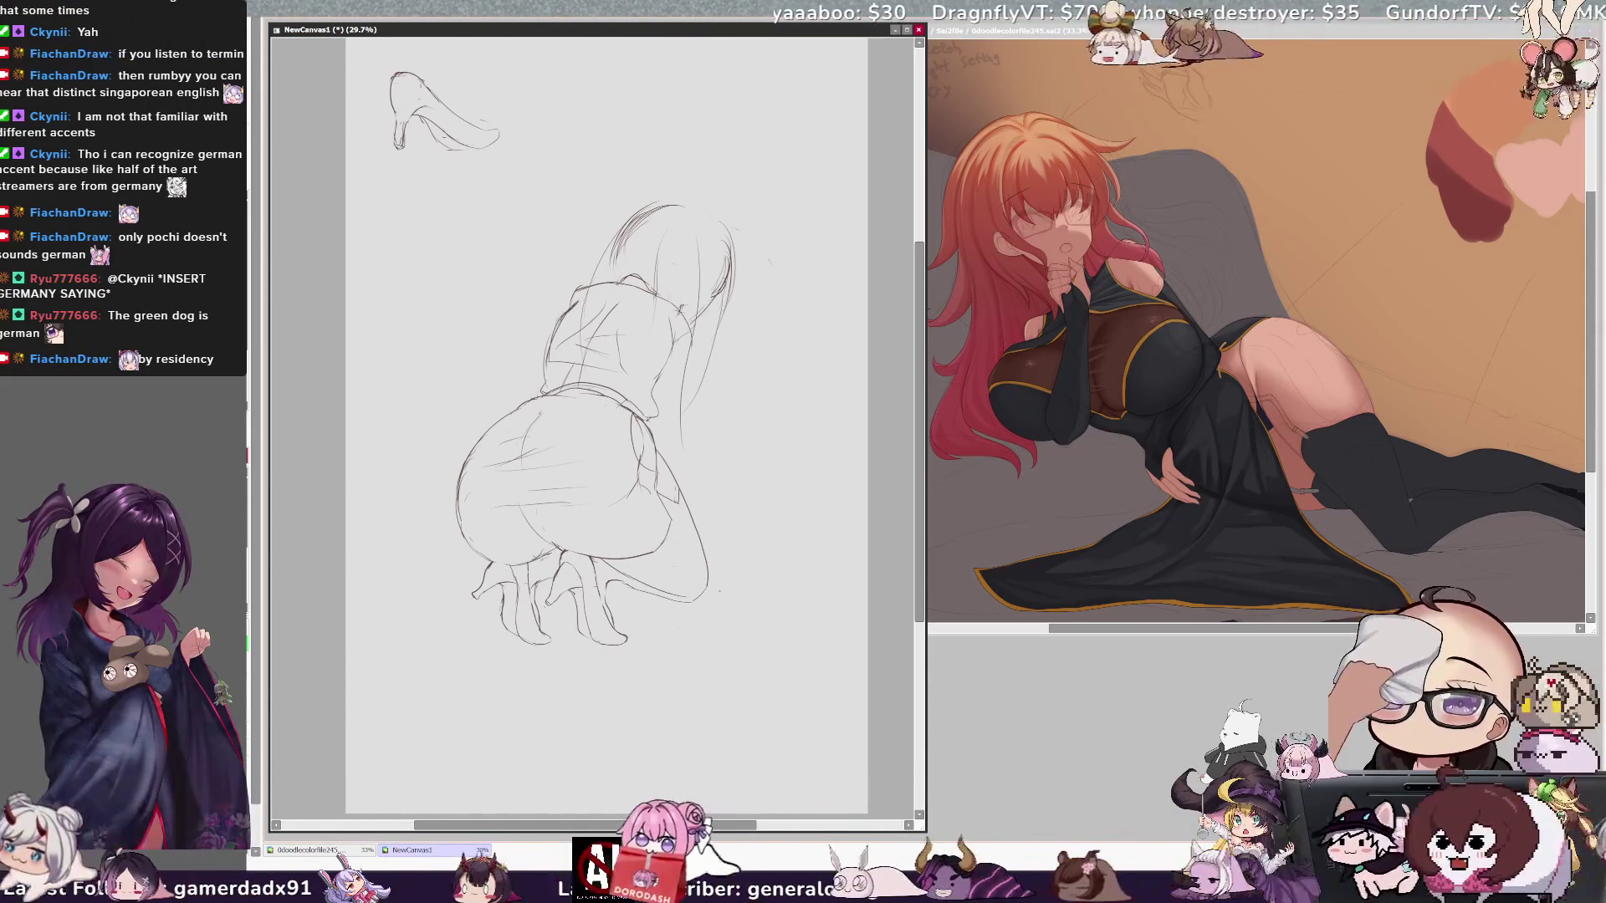
key("h")
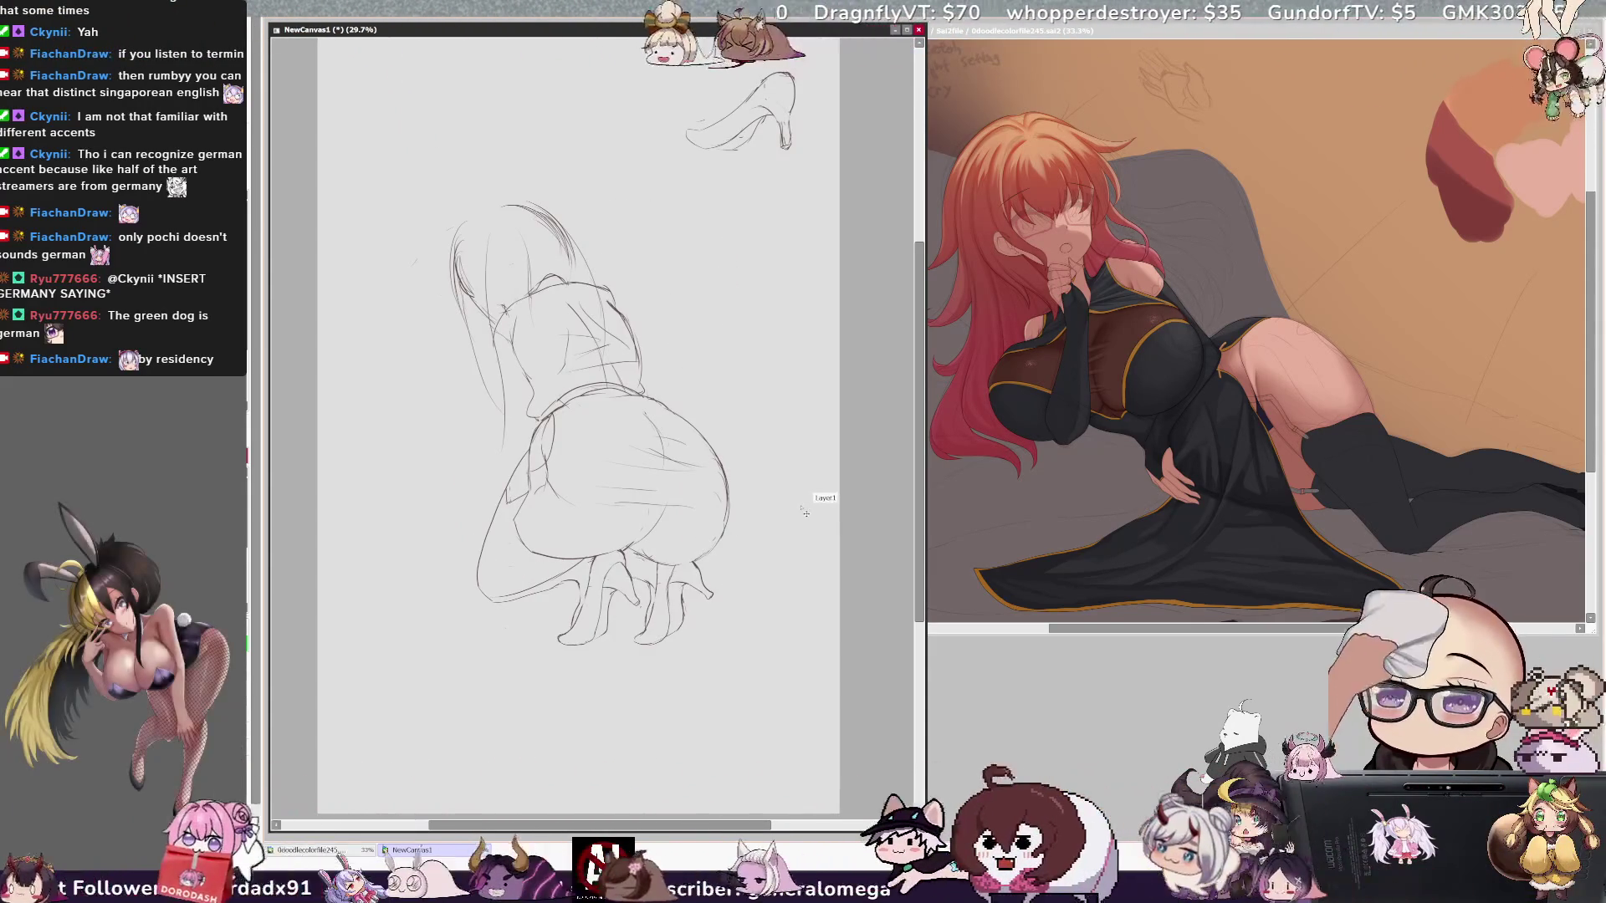
Step: Undo the stray strokes around the left foot and knee, then sketch a trial curve above the figure
key("ctrl+z")
key("ctrl+z")
key("ctrl+z")
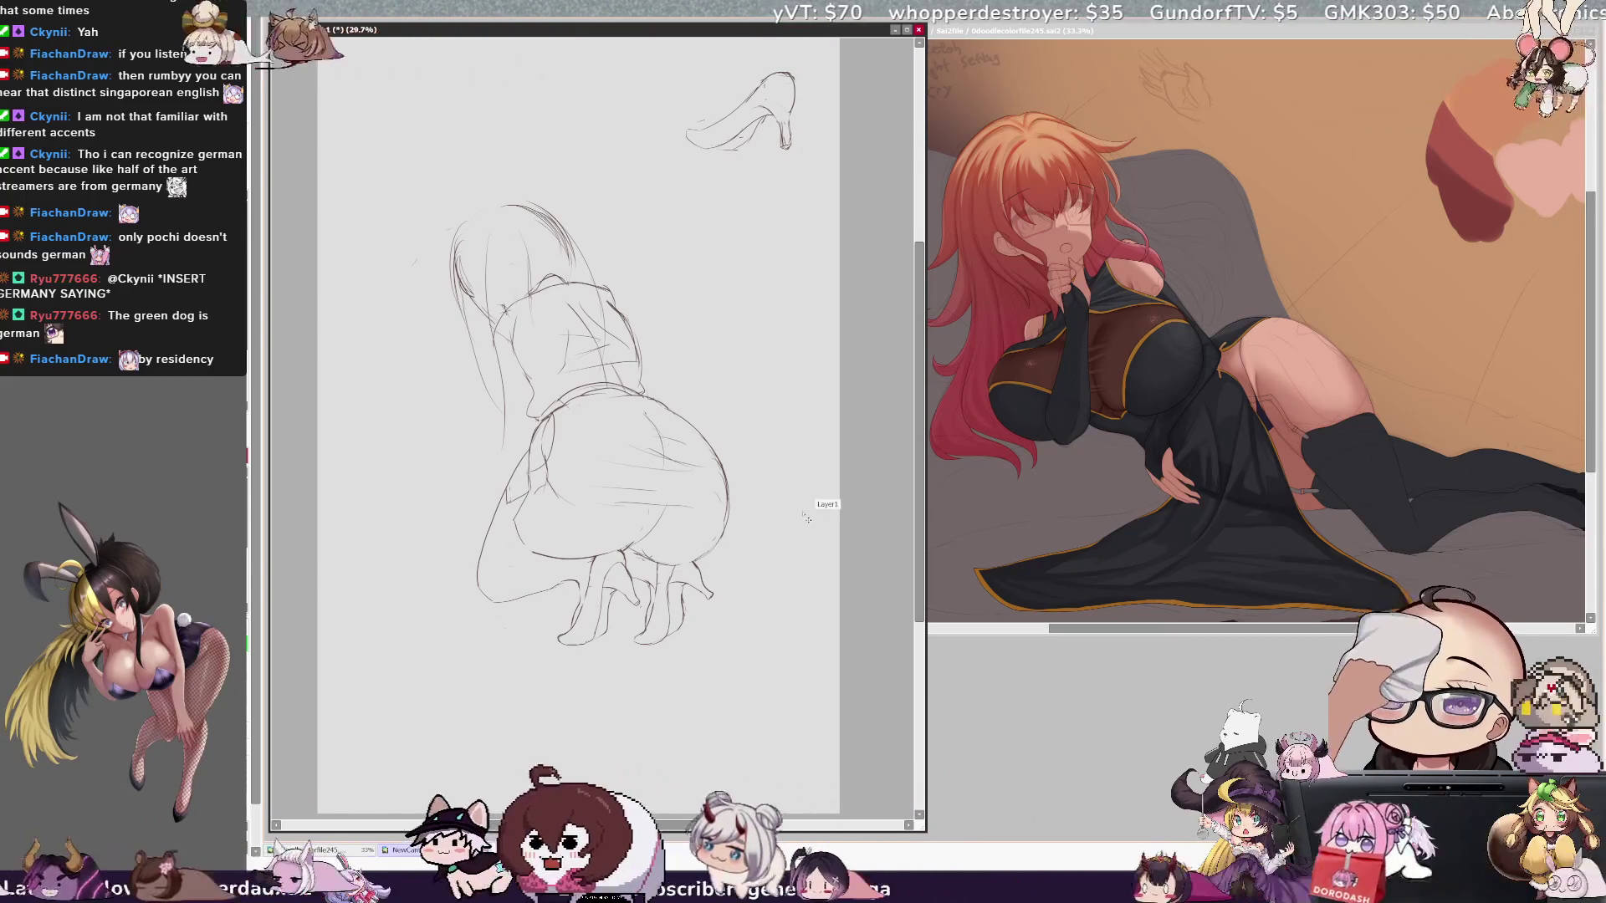
key("h")
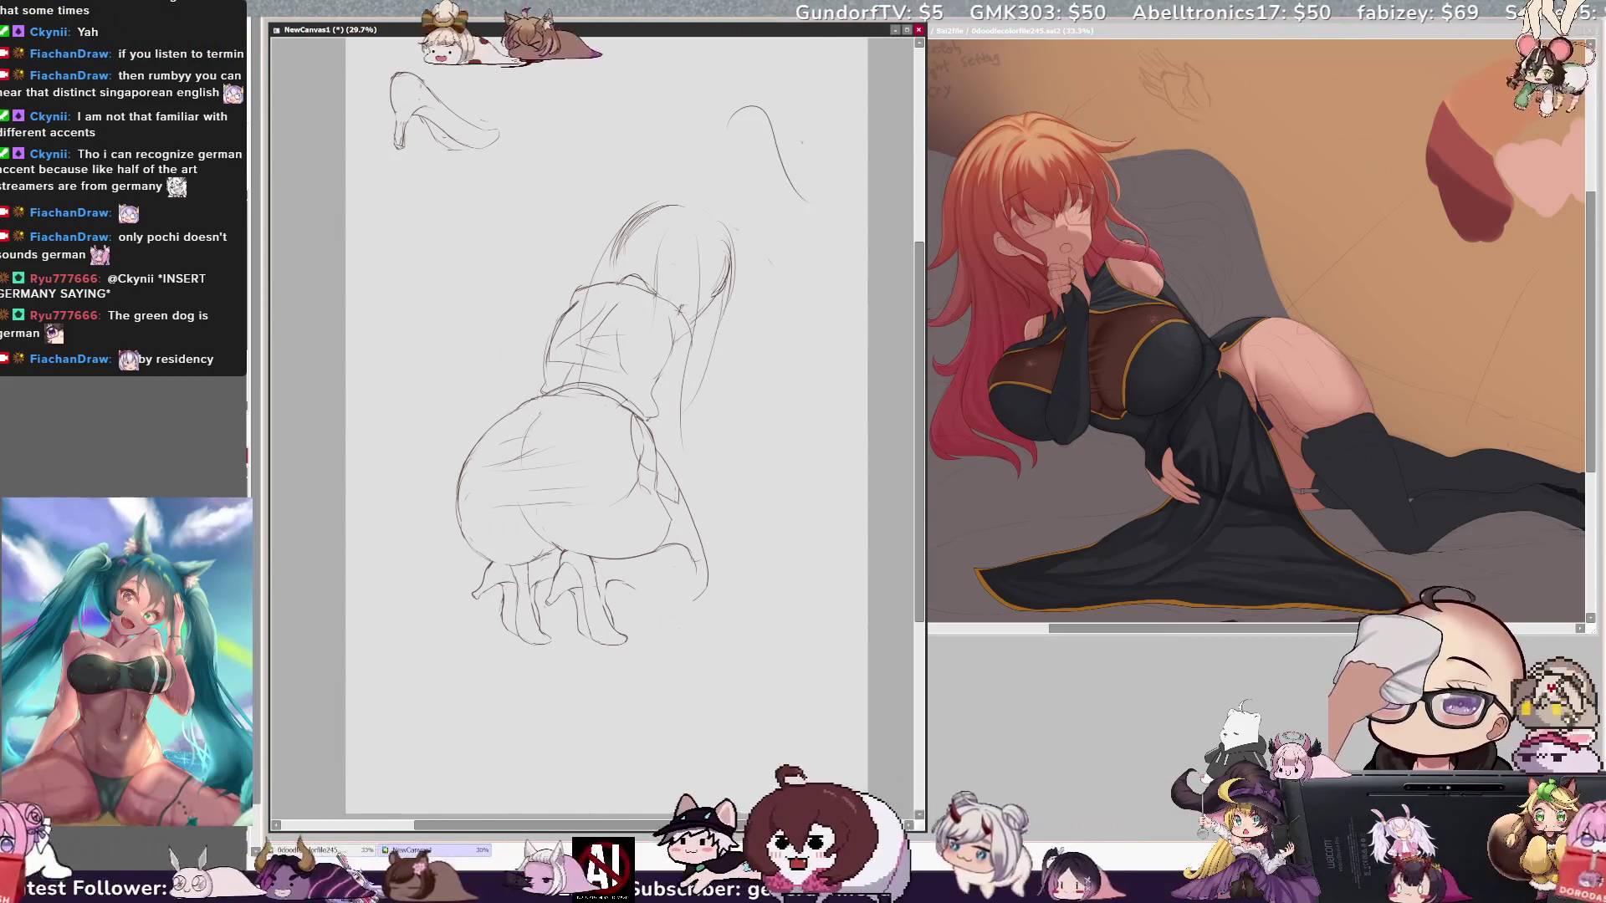
mouse_move(766, 106)
left_mouse_down()
mouse_move(859, 247)
mouse_move(835, 272)
left_mouse_up()
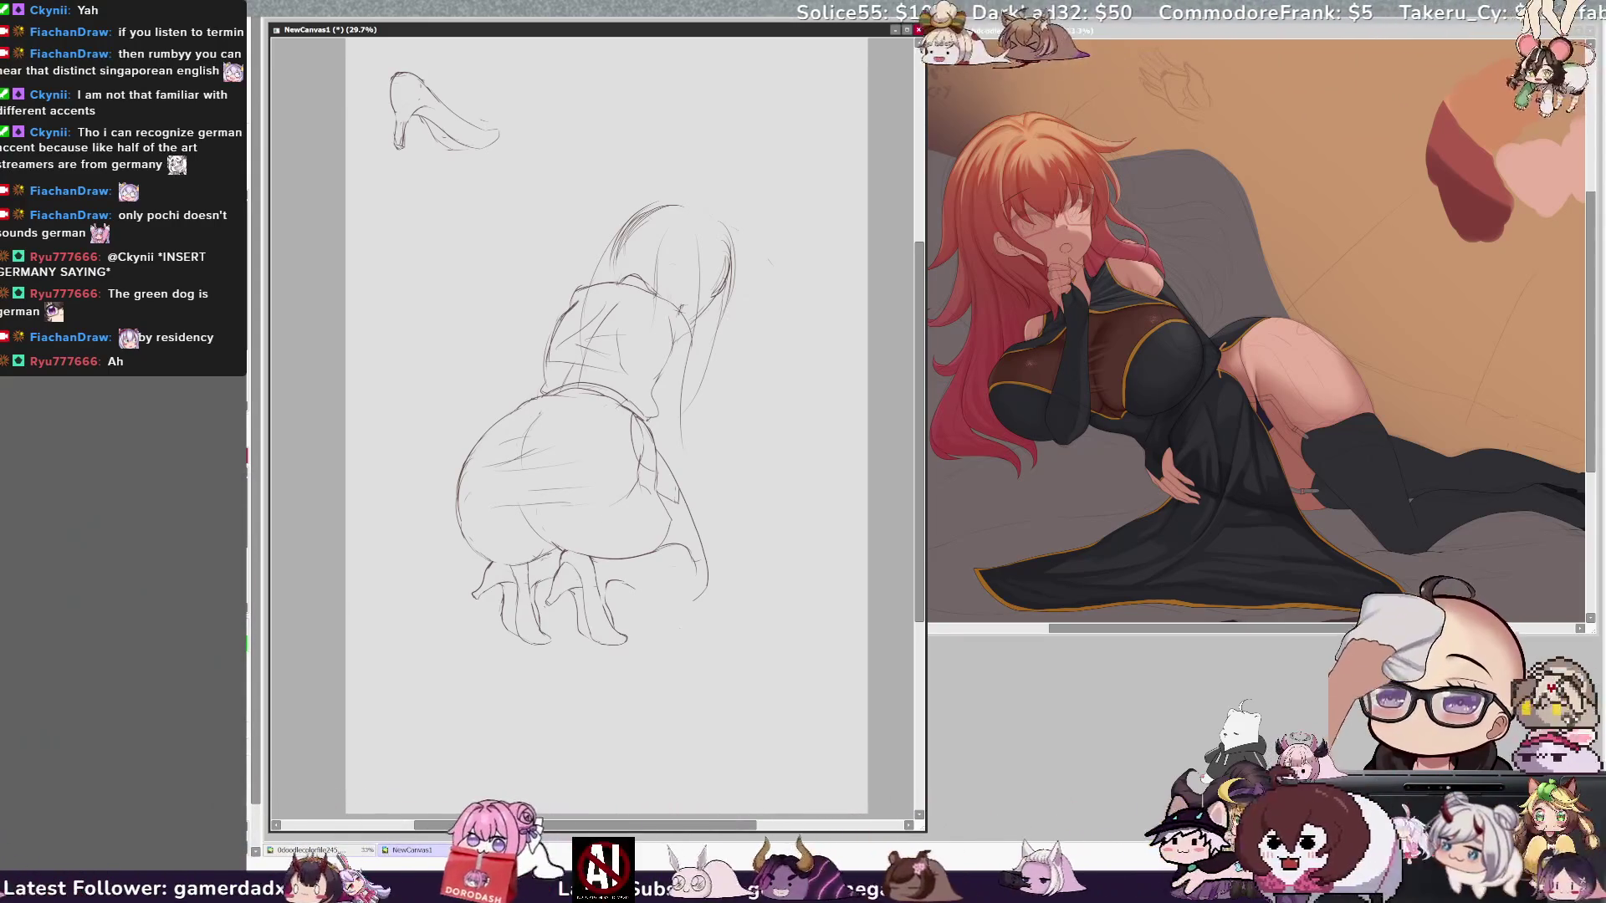
Step: After checking the reference, sketch trial arcs and short strokes above the figure
key("ctrl+Tab")
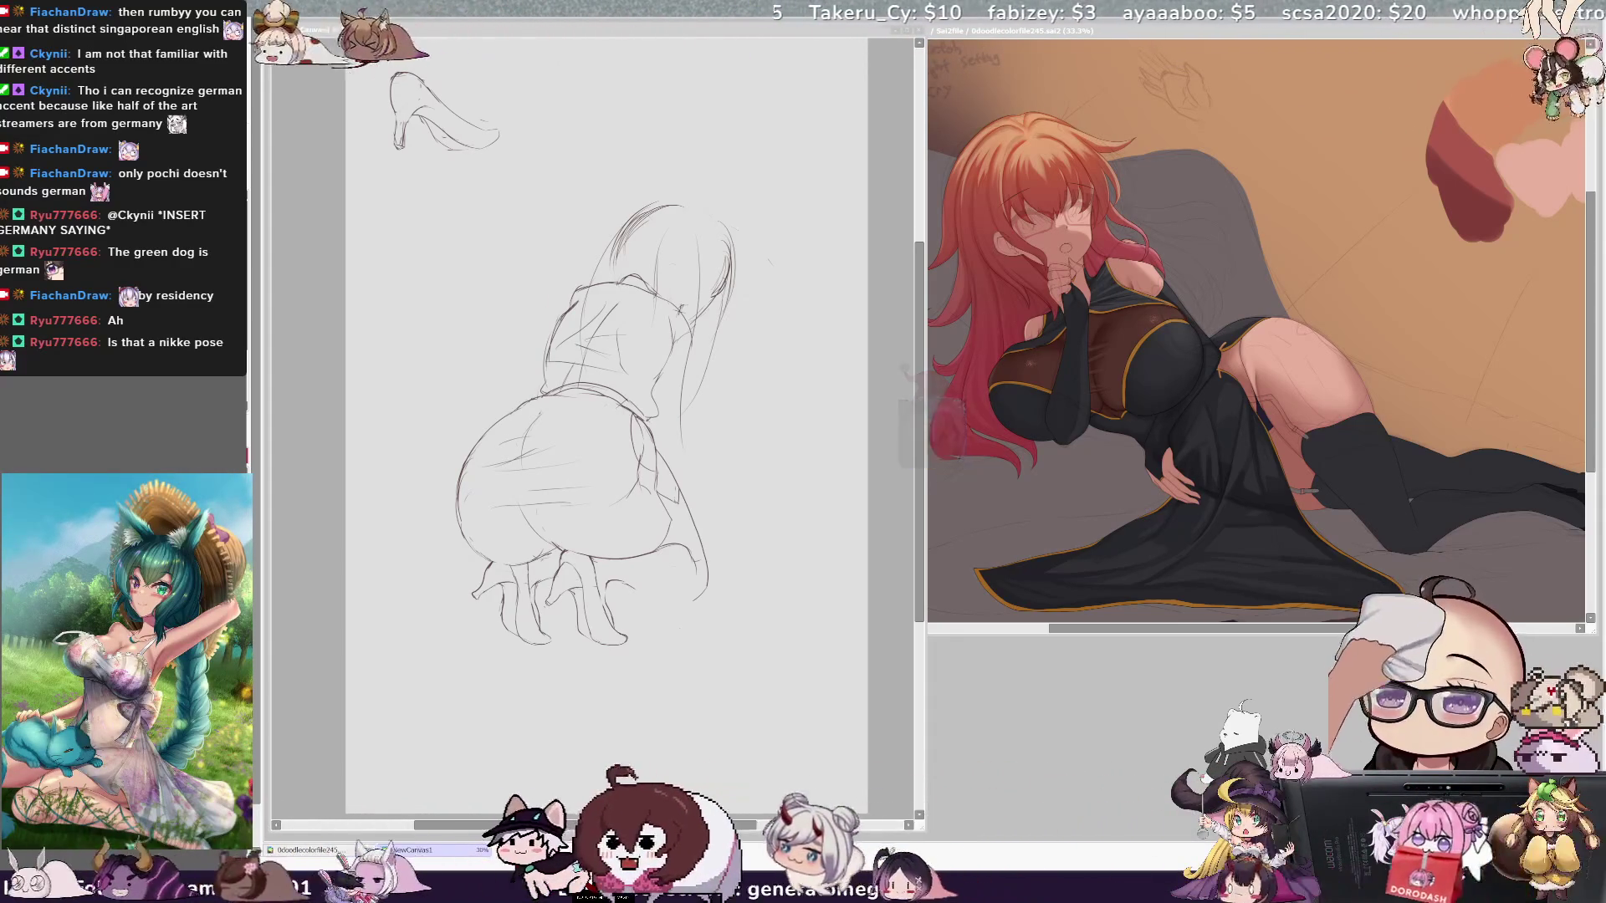
key("ctrl+Tab")
mouse_move(574, 83)
left_mouse_down()
mouse_move(765, 129)
mouse_move(752, 136)
left_mouse_up()
mouse_move(625, 108)
left_mouse_down()
mouse_move(673, 170)
mouse_move(759, 112)
left_mouse_up()
key("ctrl+z")
mouse_move(604, 104)
left_mouse_down()
mouse_move(694, 175)
mouse_move(803, 122)
left_mouse_up()
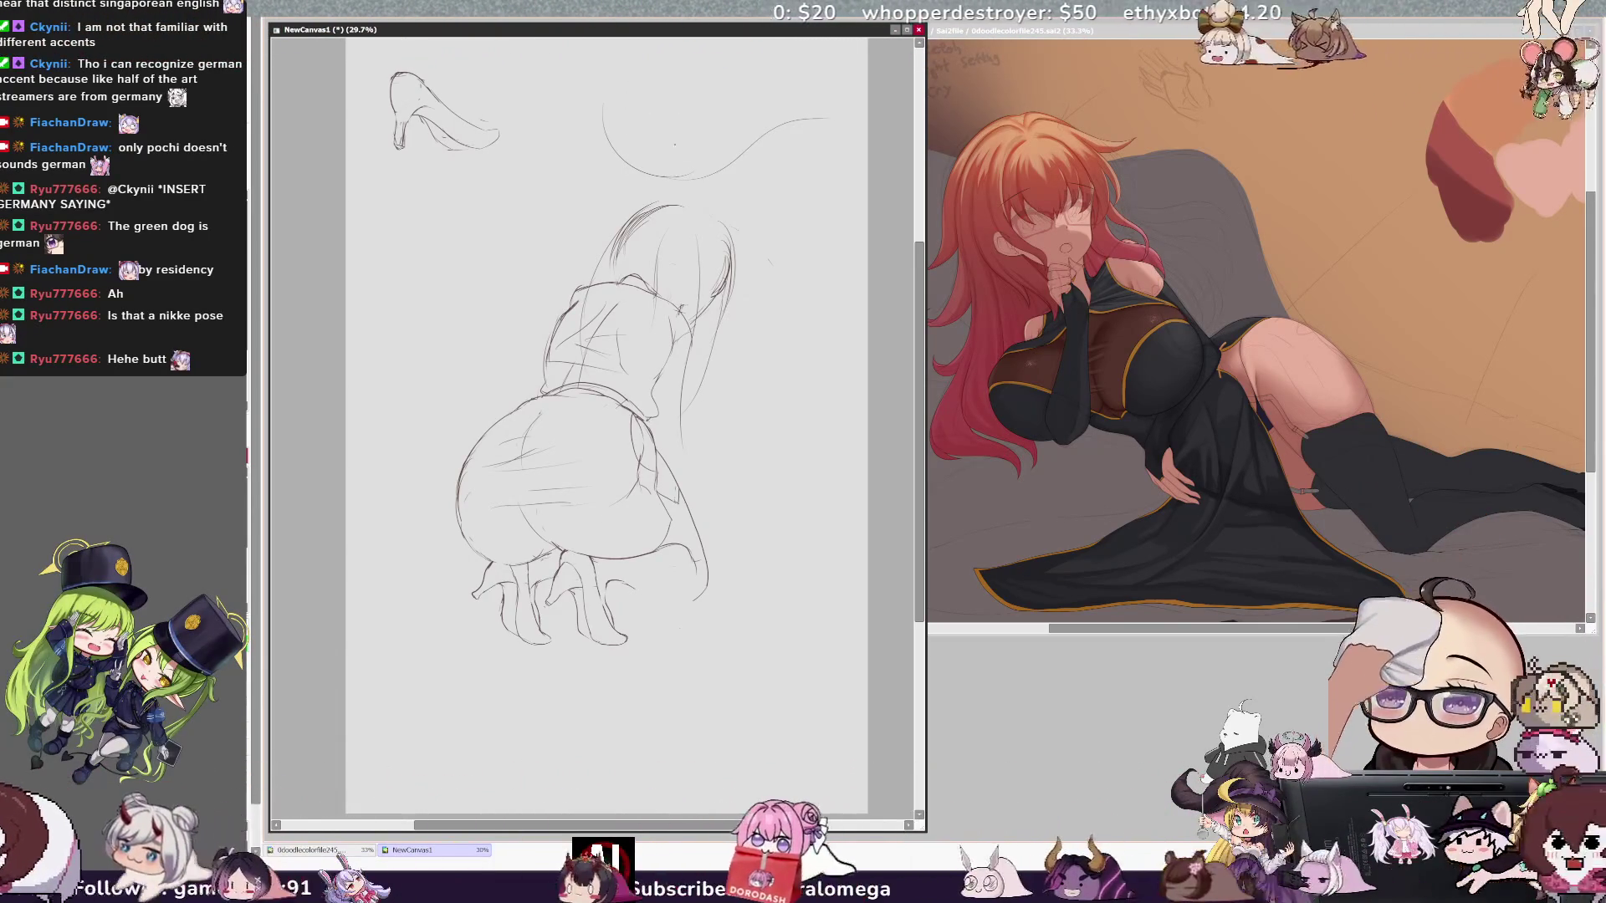
left_click_drag(826, 120, 849, 136)
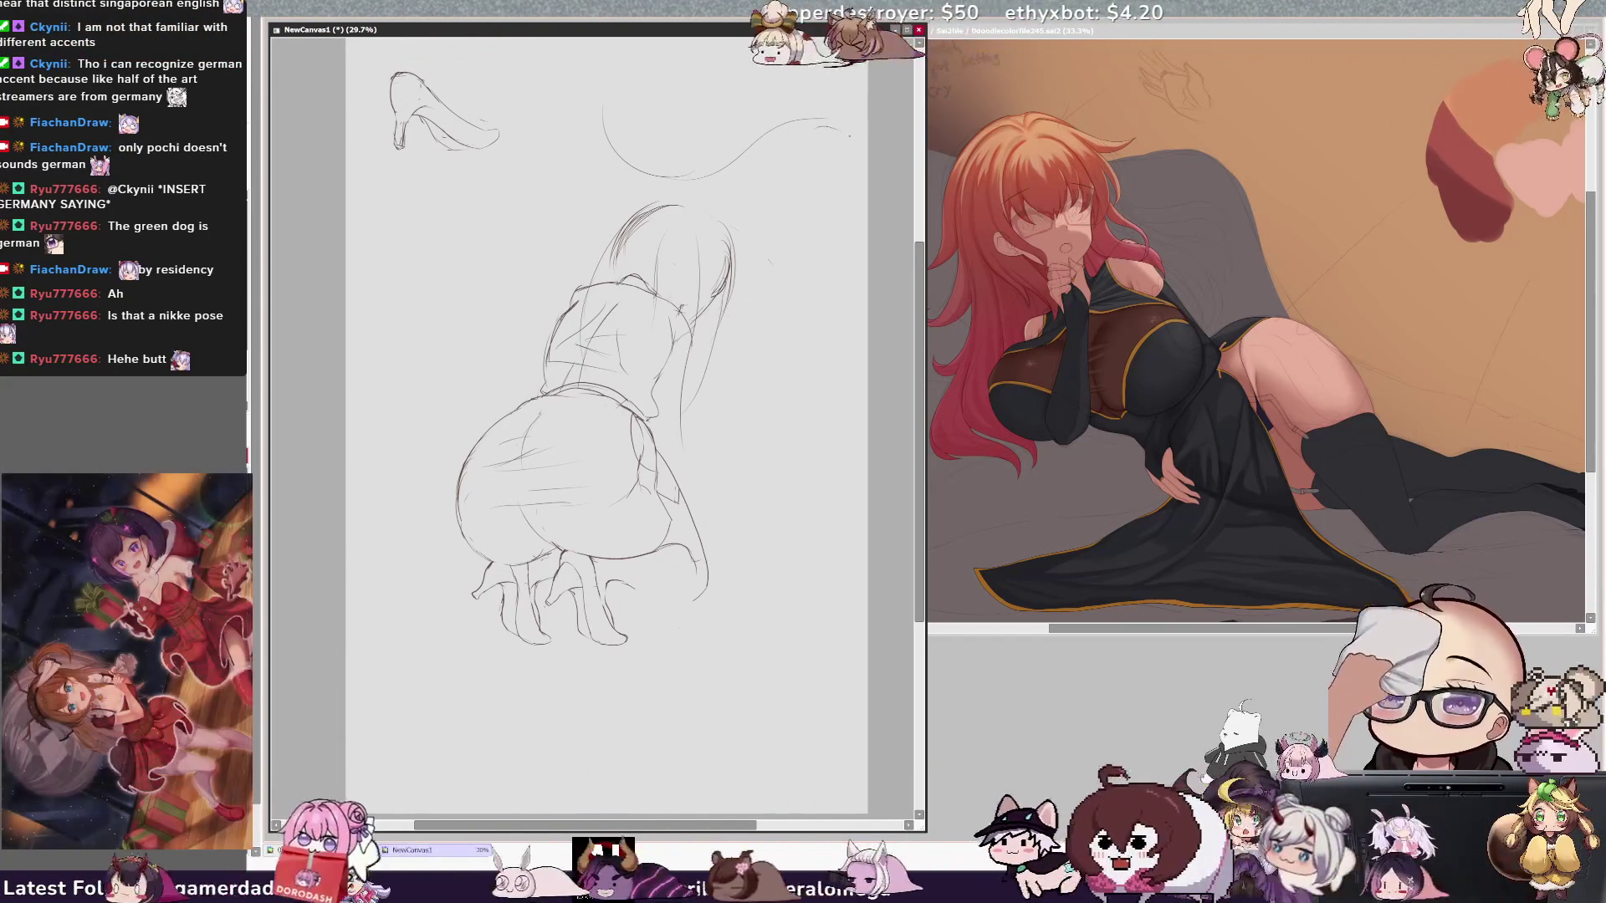
left_click_drag(833, 48, 865, 75)
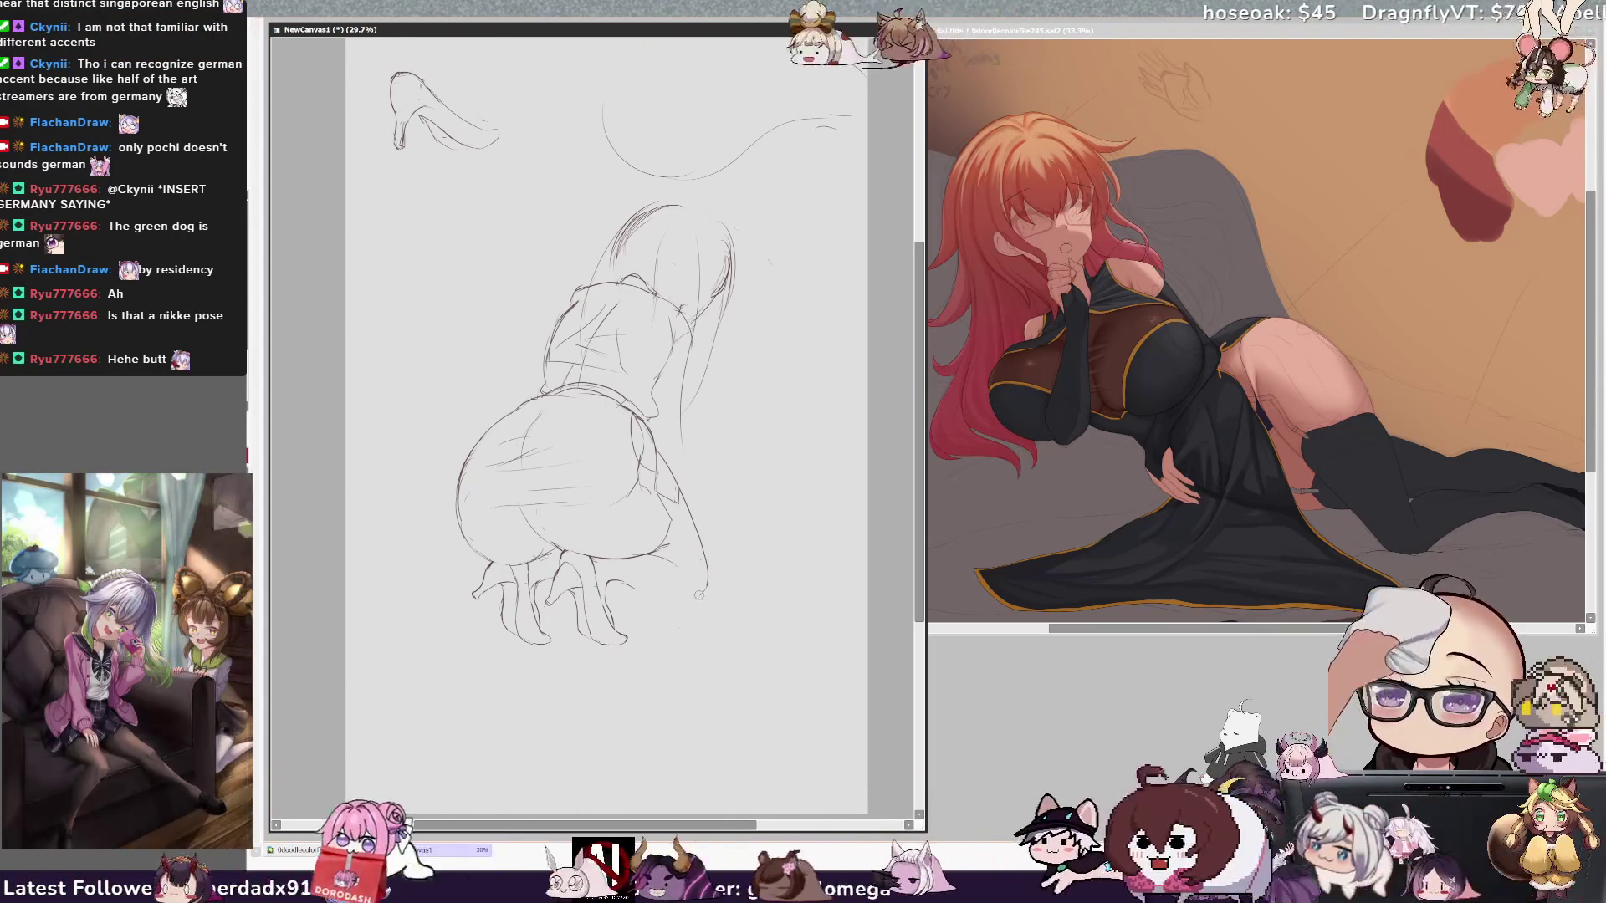
Step: Extend the right leg outline, check it mirrored, and undo the trial curves above the figure
mouse_move(733, 562)
left_mouse_down()
mouse_move(725, 599)
mouse_move(683, 598)
left_mouse_up()
key("h")
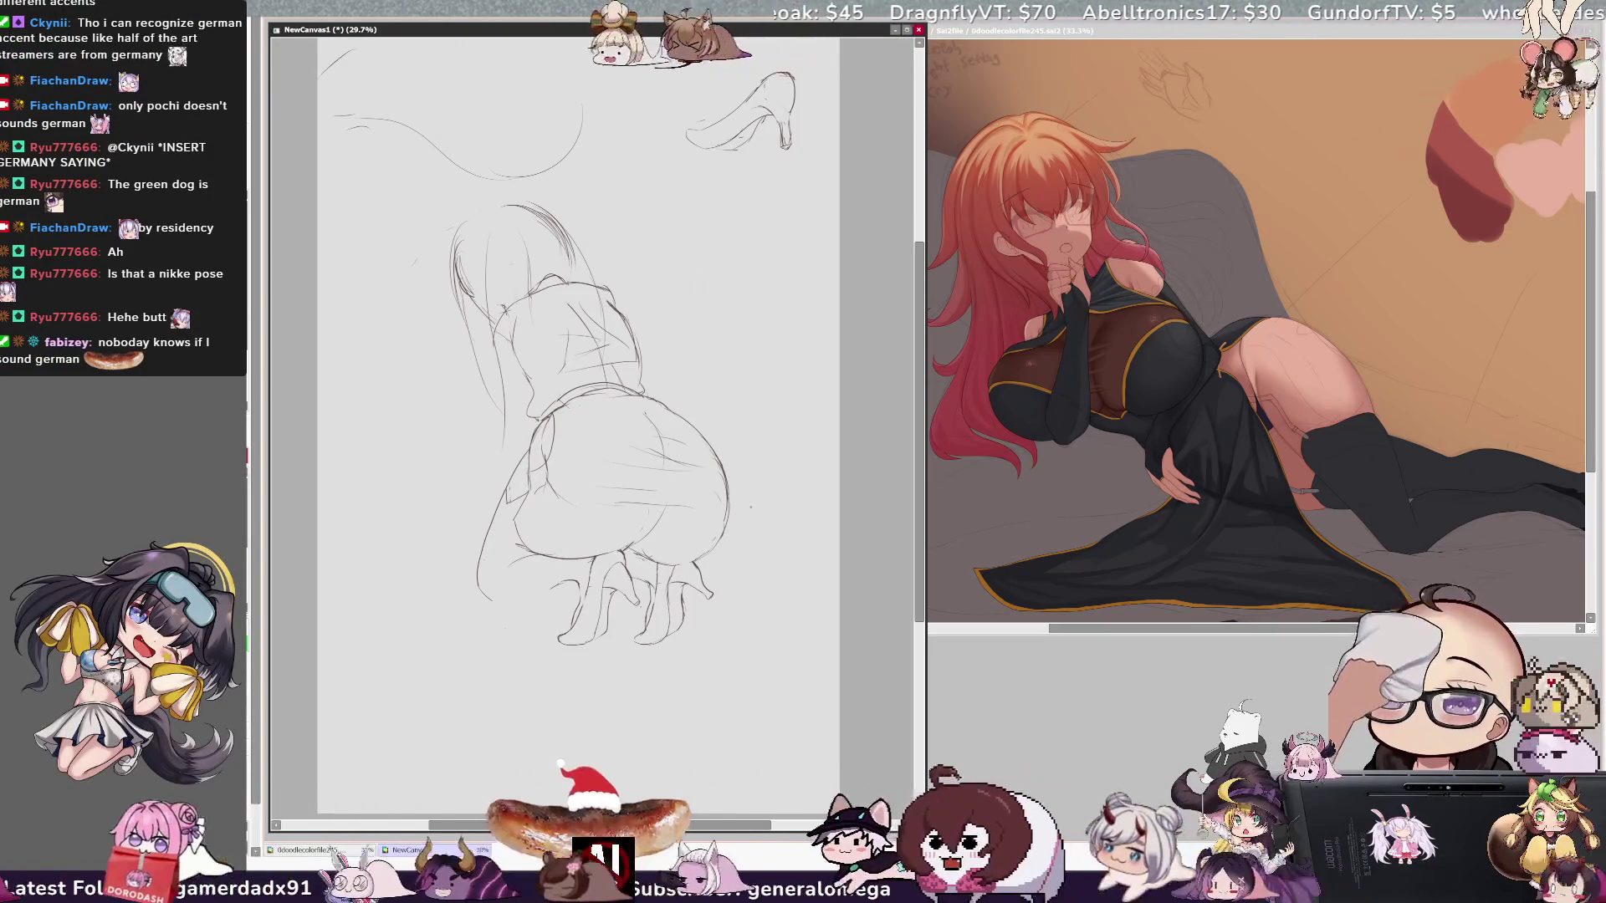
key("h")
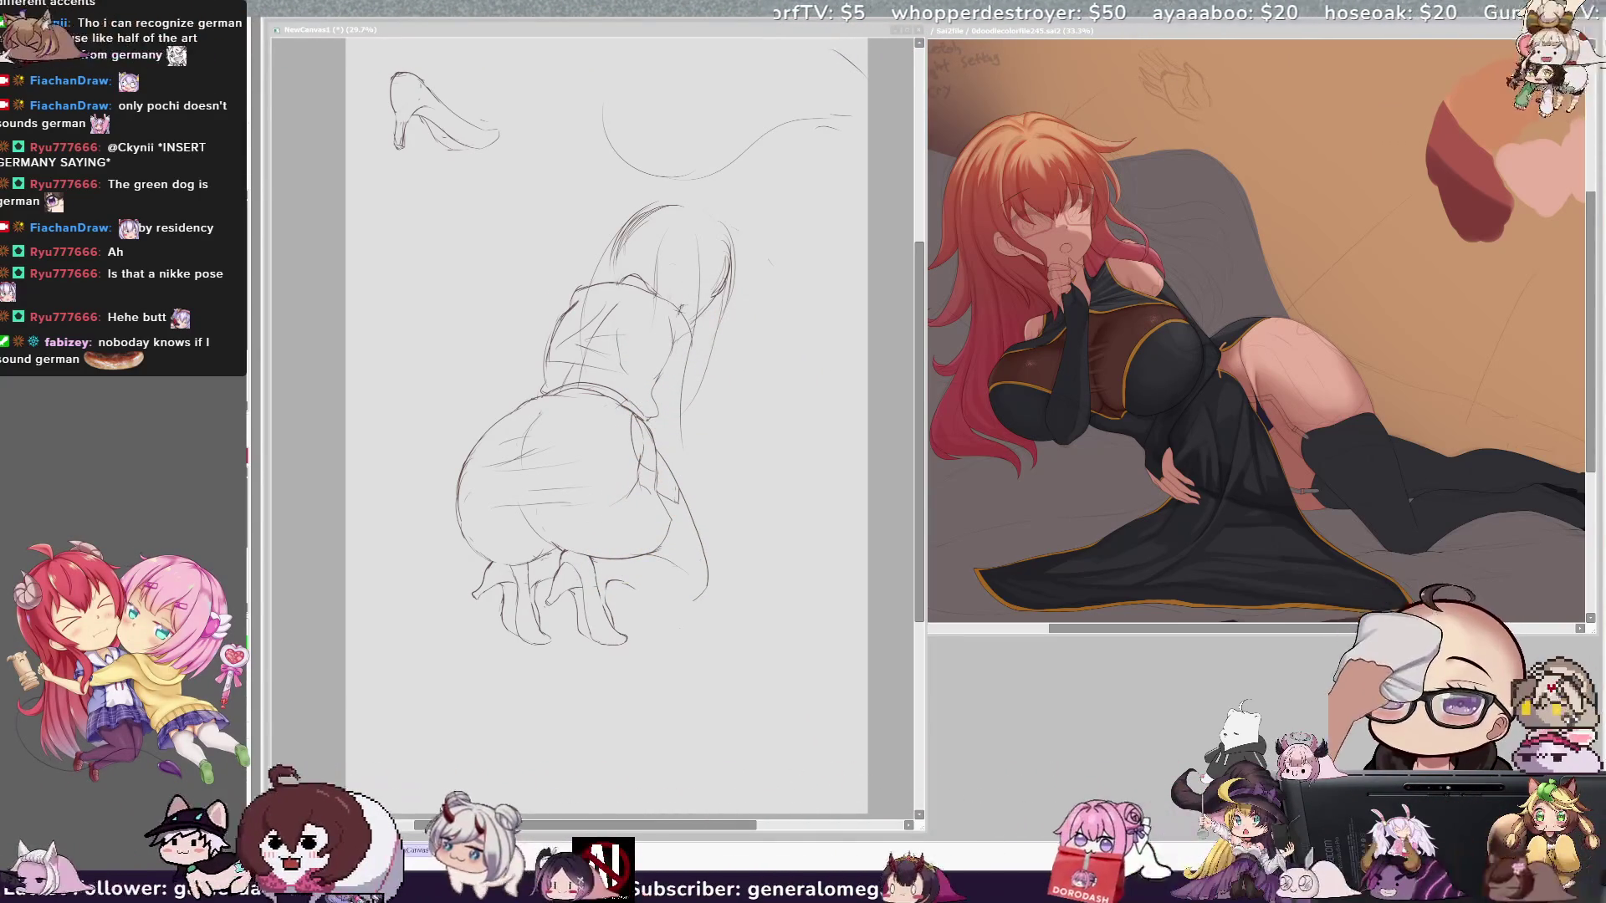
key("h")
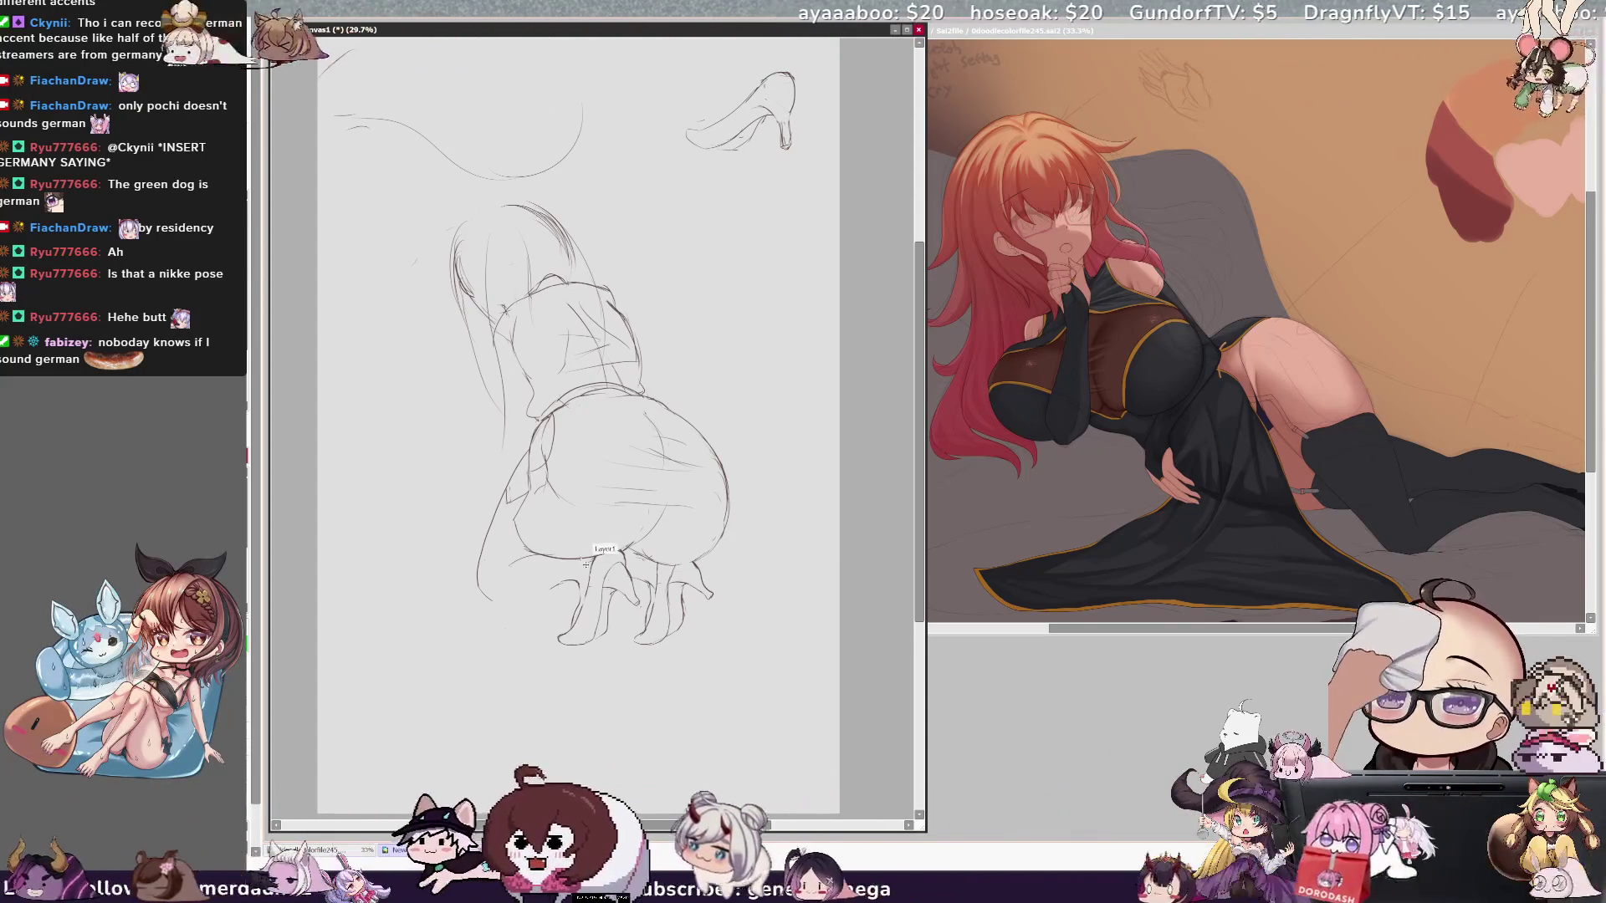
key("ctrl+z")
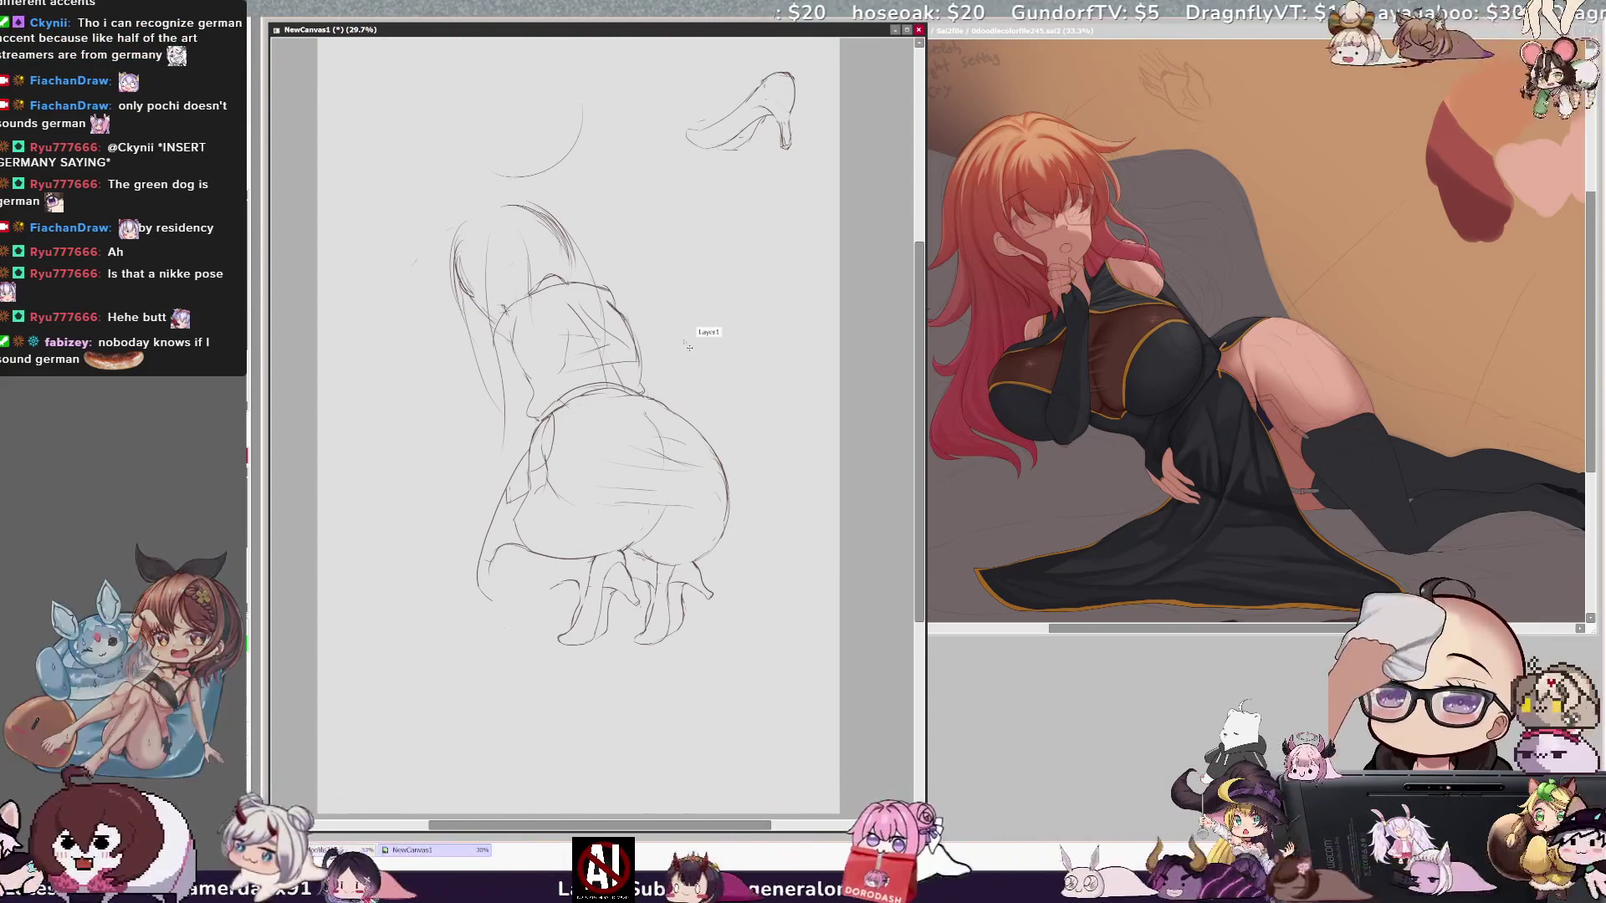
key("ctrl+z")
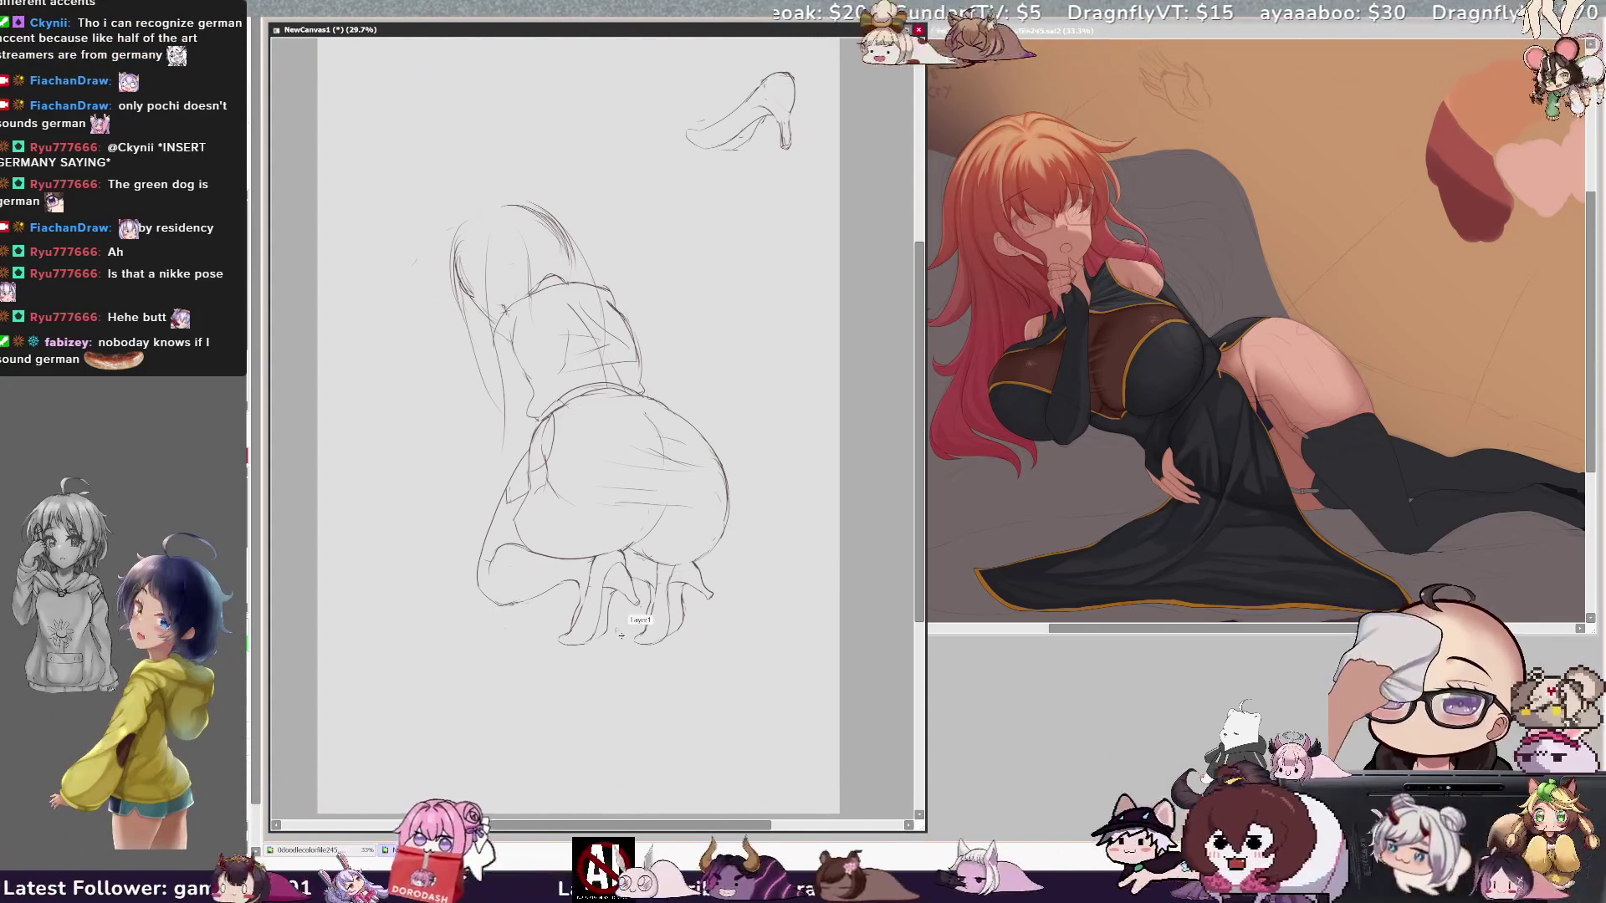
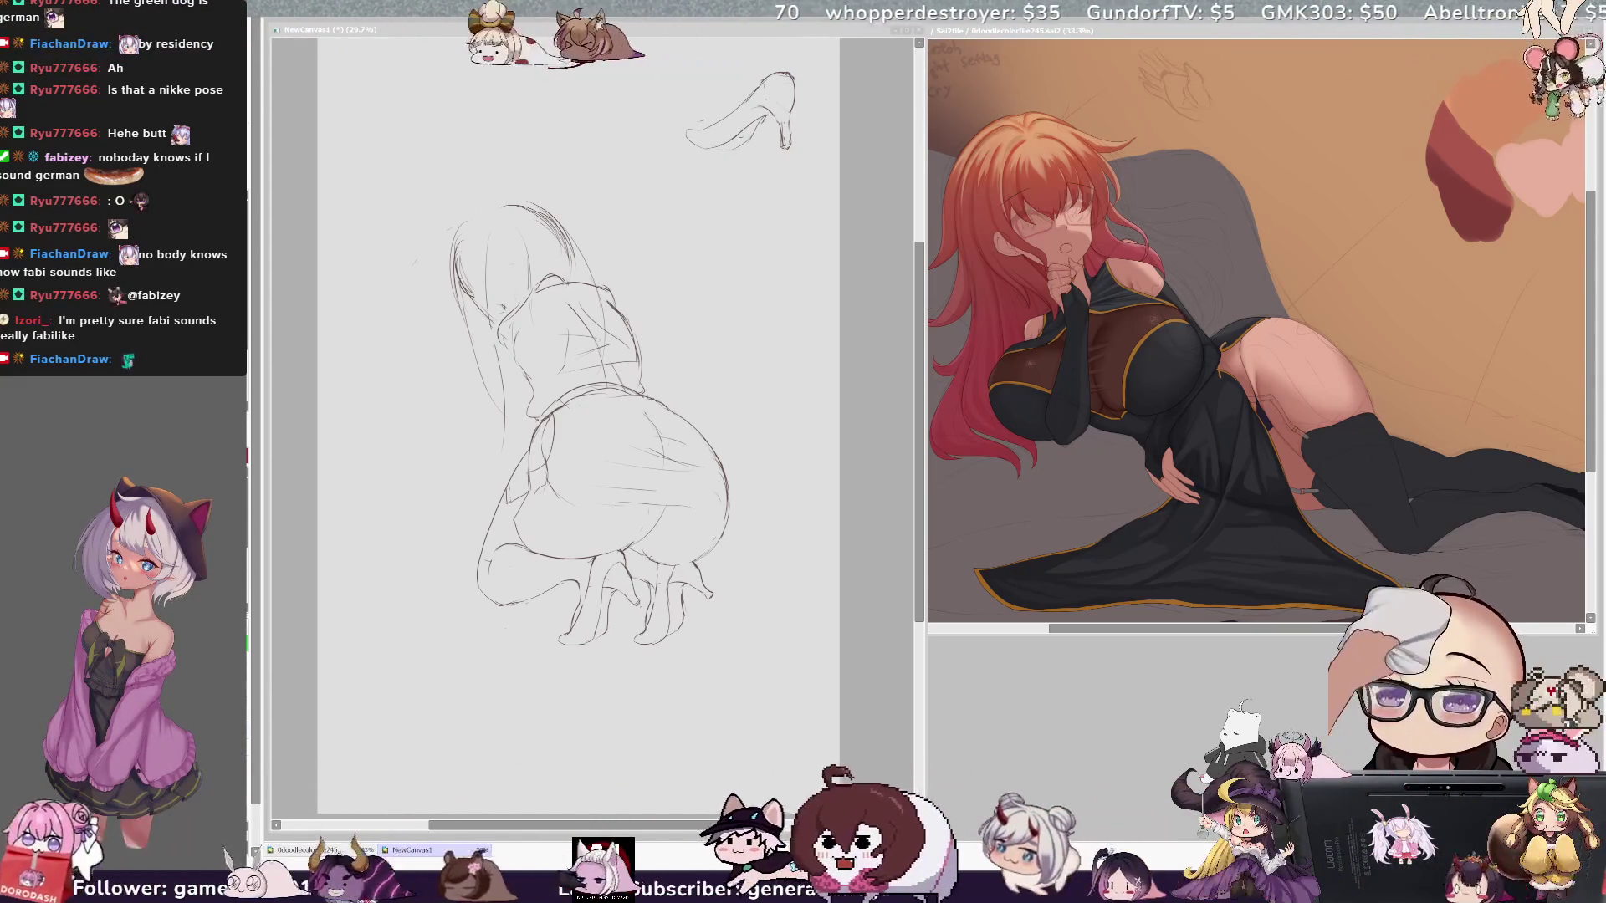
Step: Mirror the crouching-figure sketch horizontally in NewCanvas1 to check its proportions
left_click(457, 25)
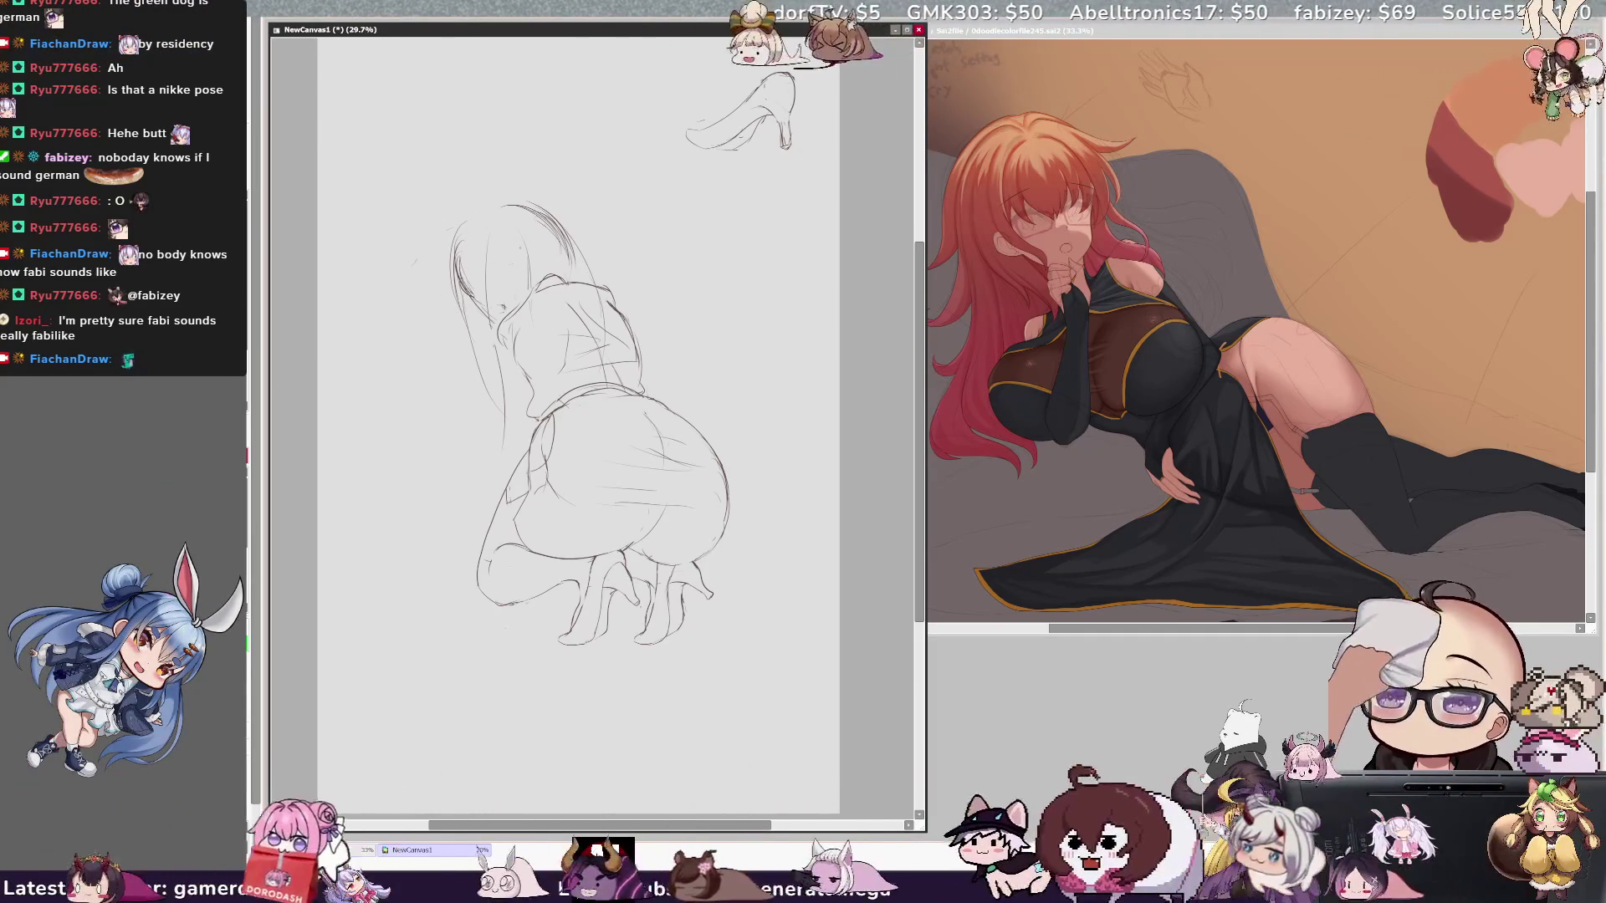
key("h")
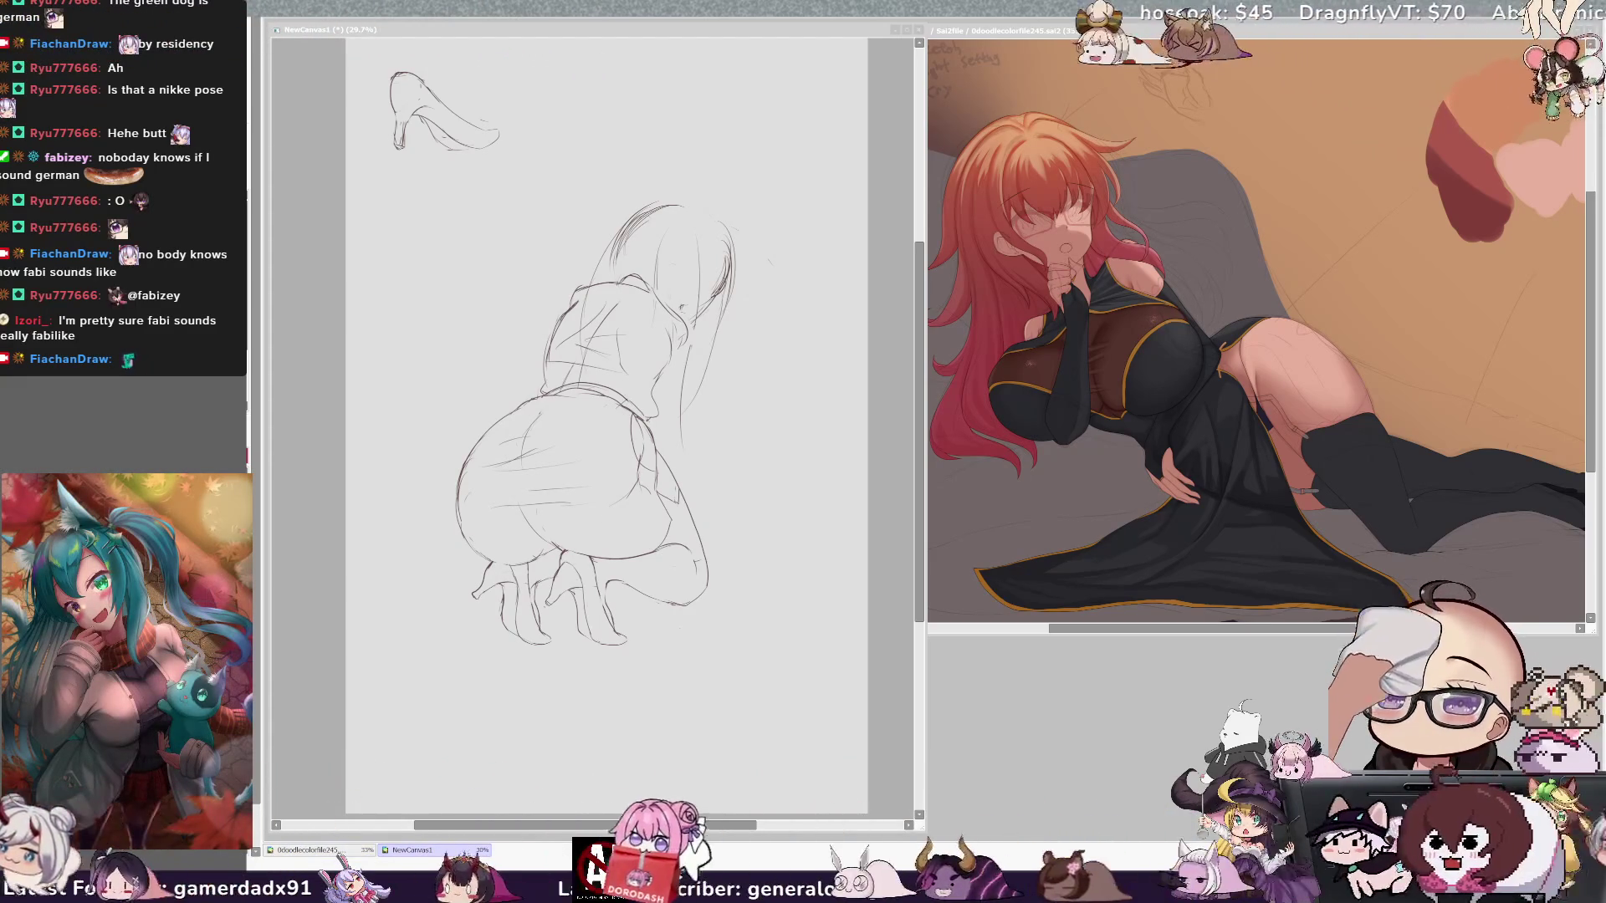
Step: Flip the NewCanvas1 view back to normal and add a short pencil stroke near the left foot
left_click(663, 550)
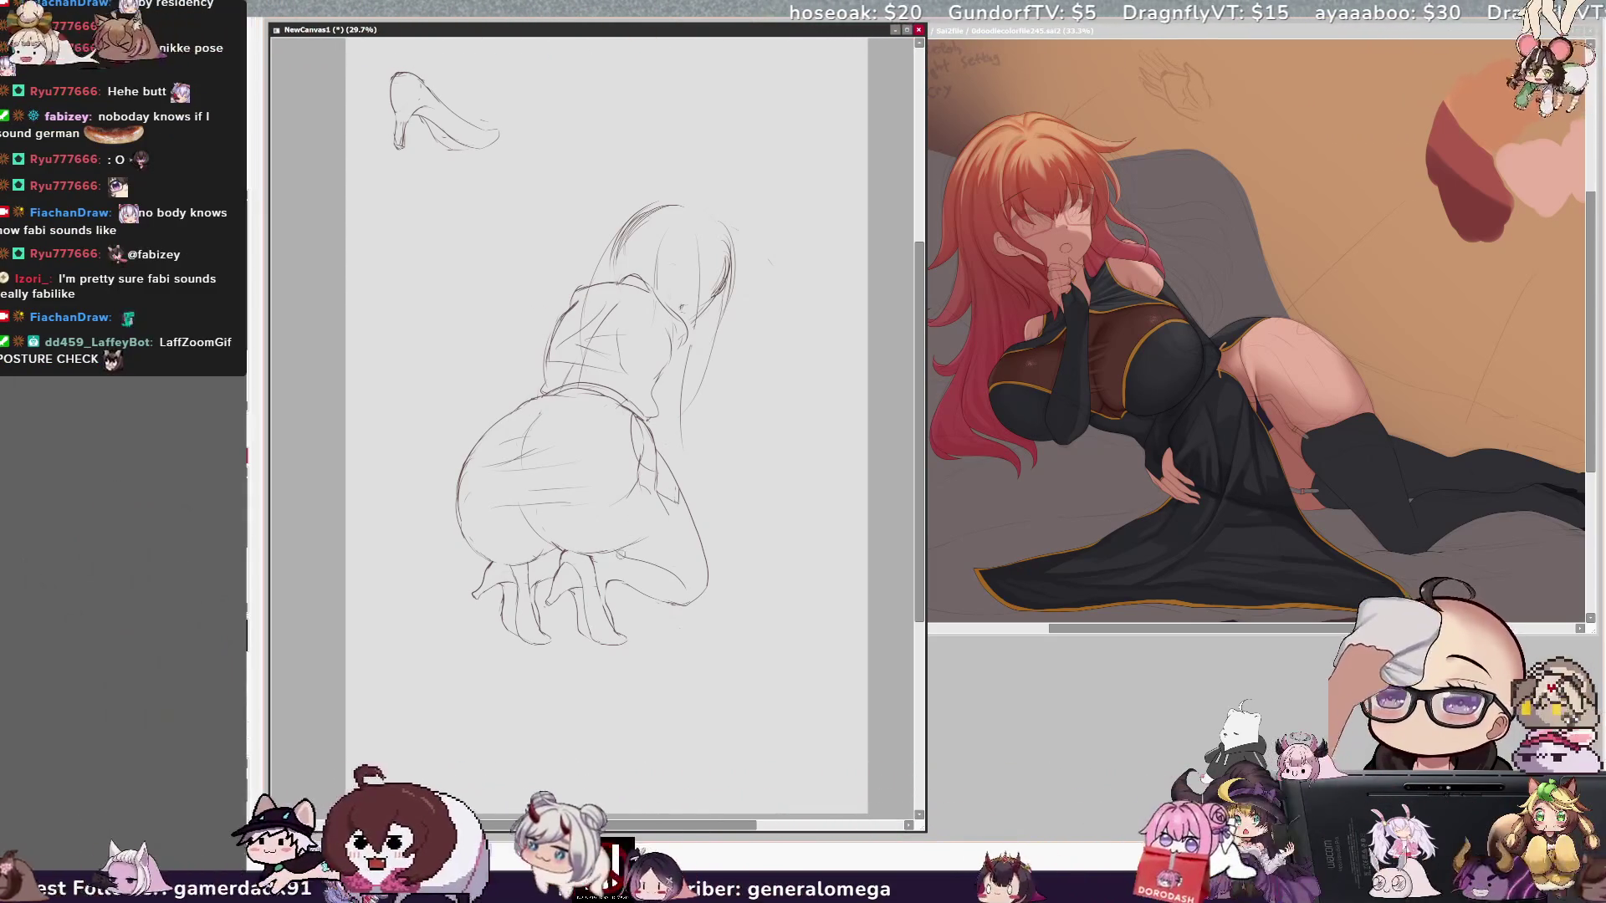
key("h")
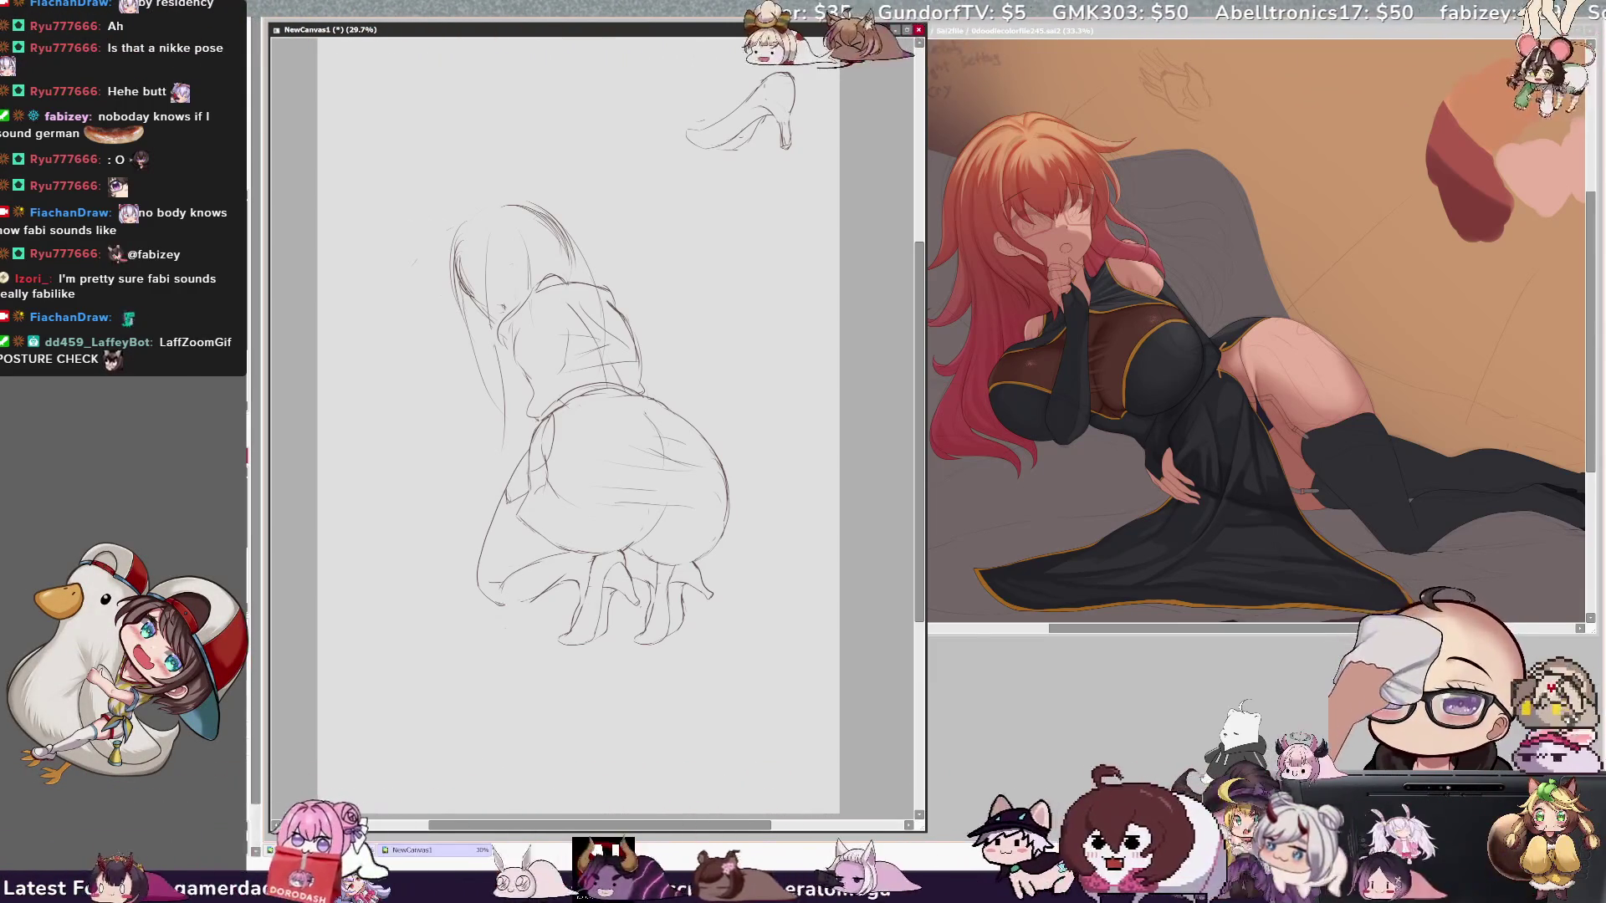
left_click_drag(483, 609, 541, 592)
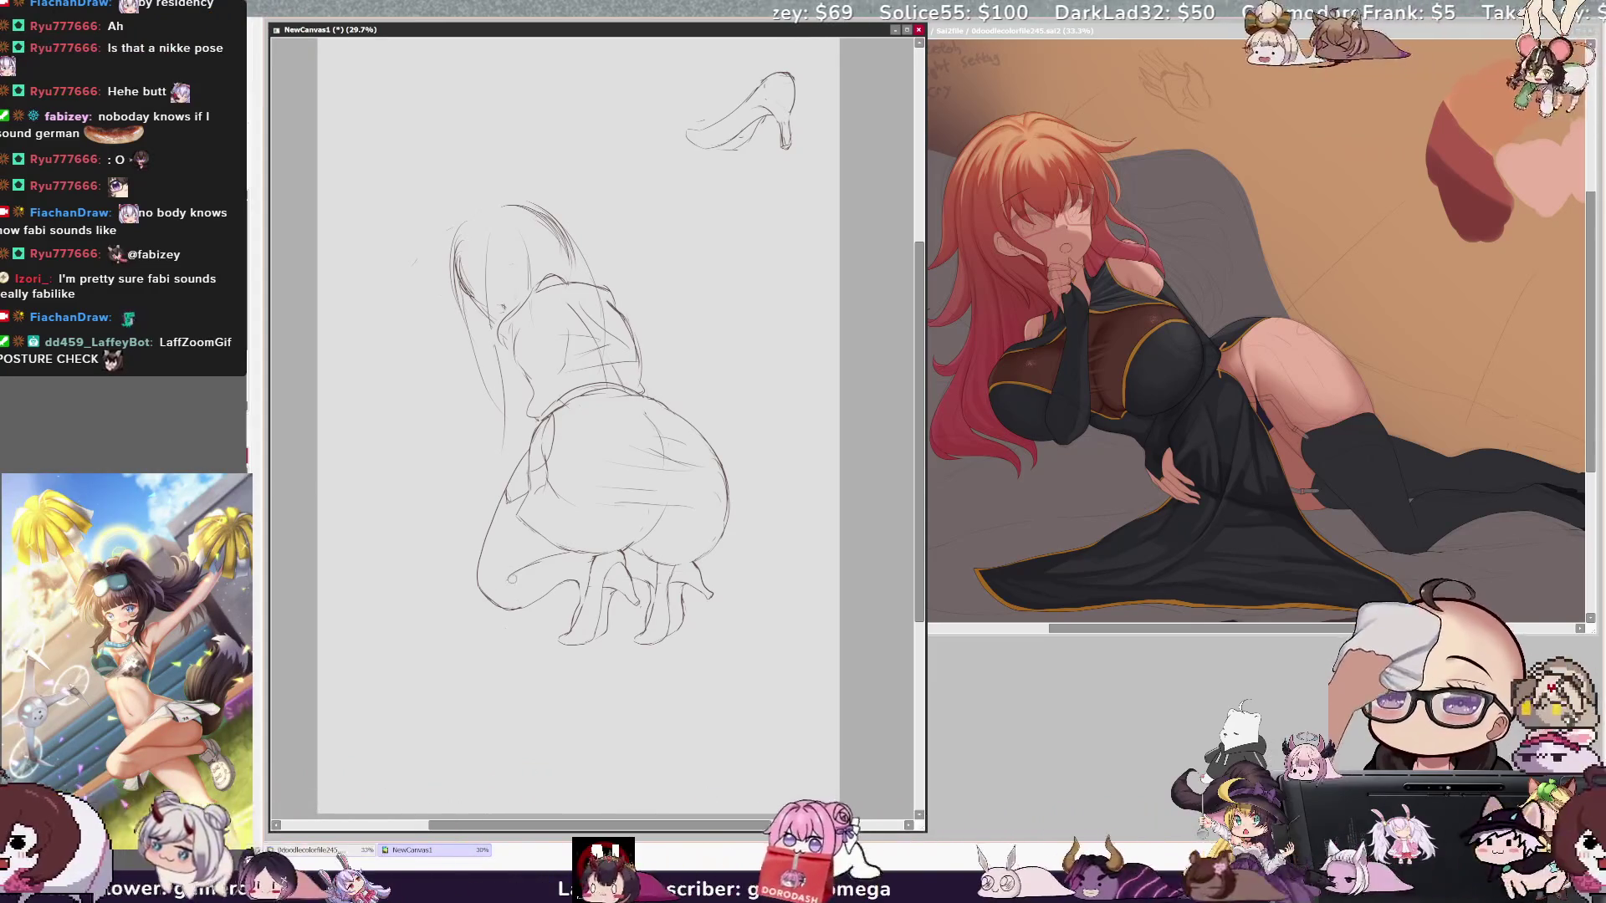
key("h")
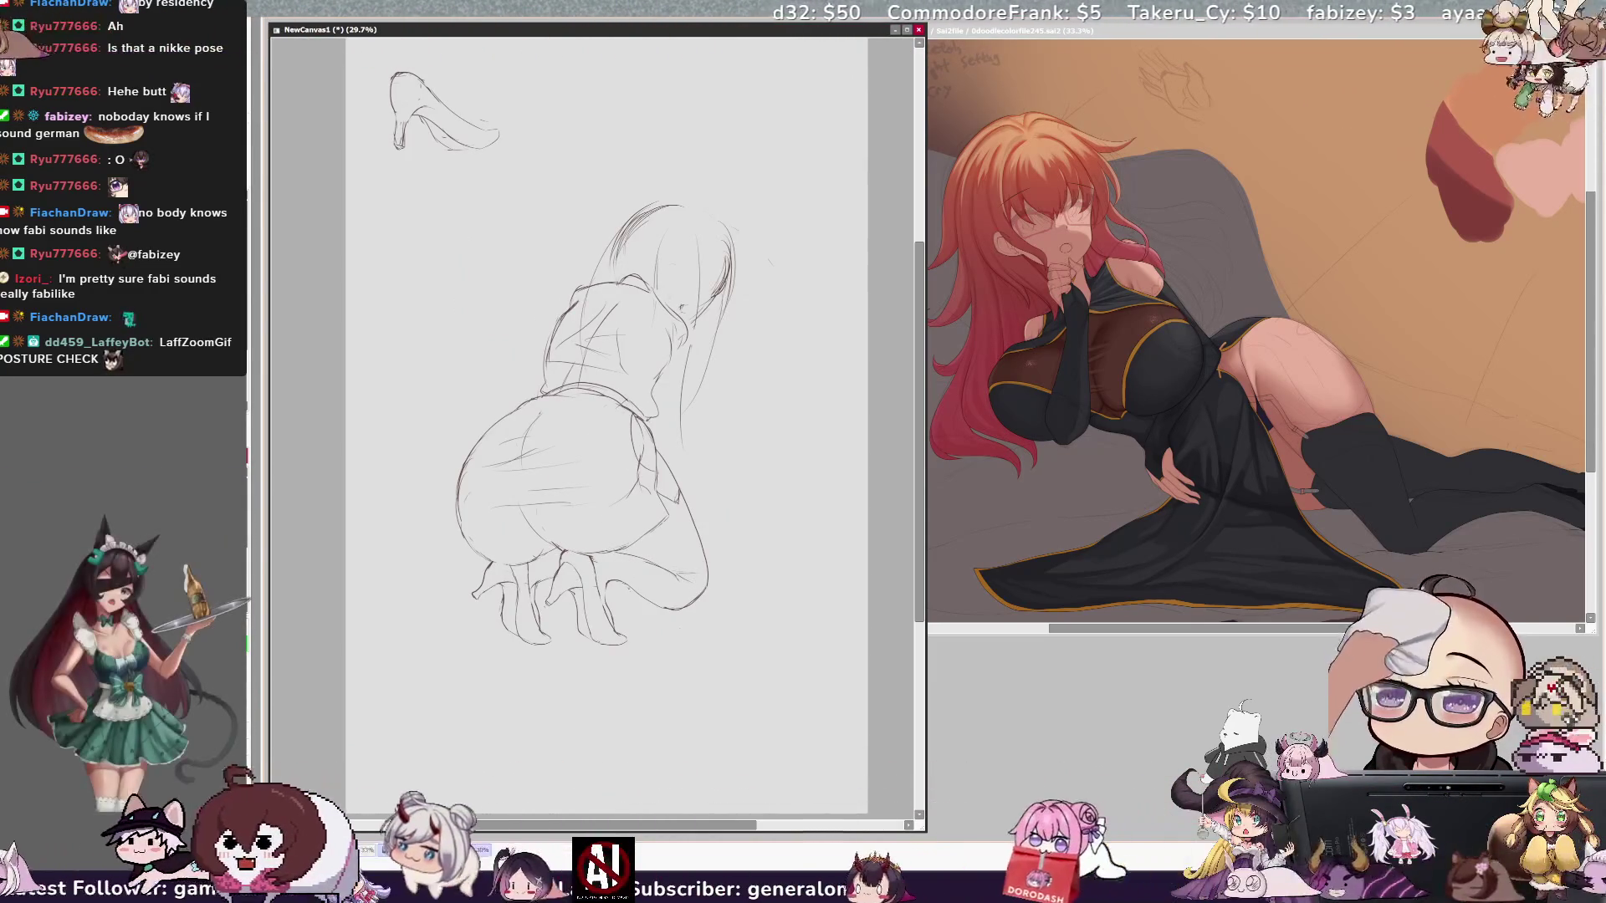
key("h")
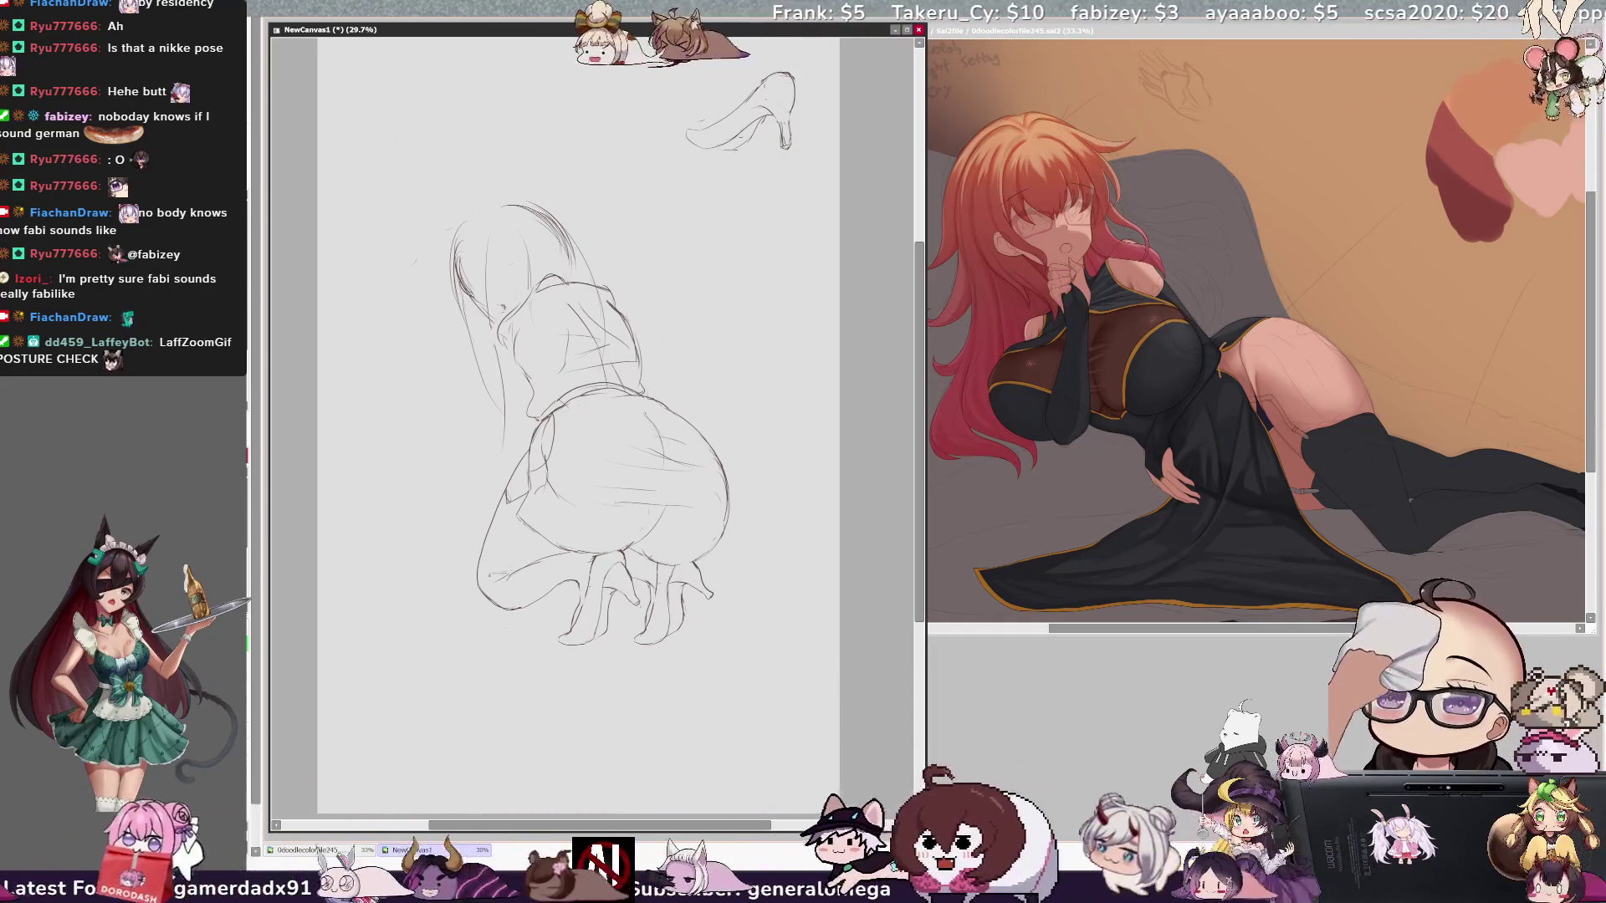
key("ctrl+z")
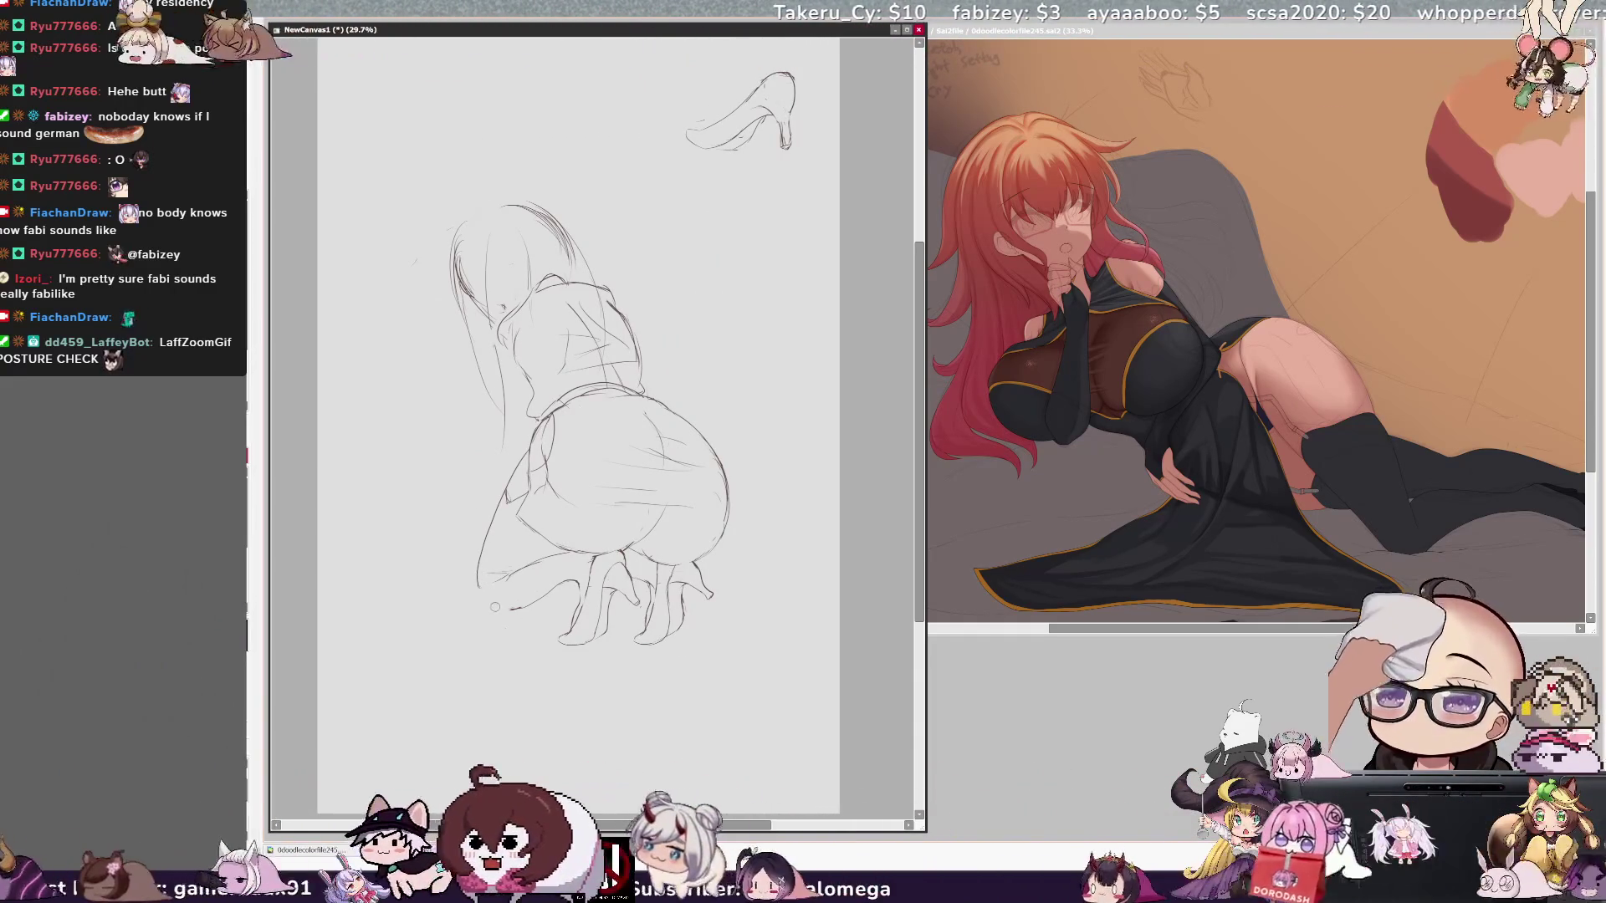